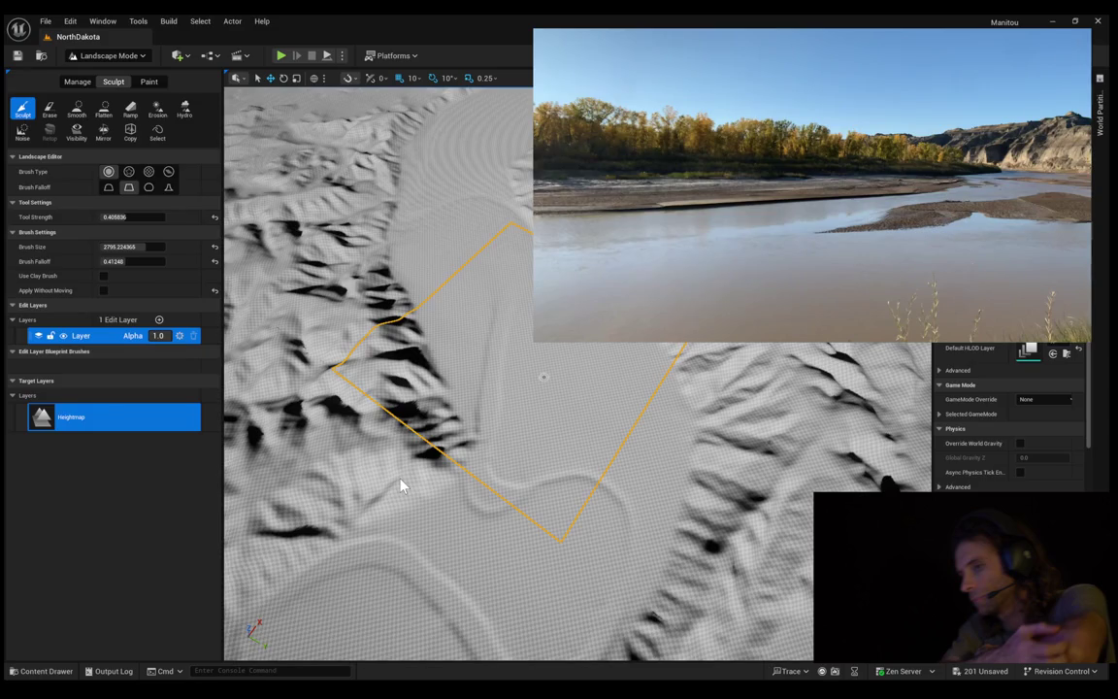
Step: Briefly playtest with the mannequin, then delete the flat checkered floor plane
key("alt+p")
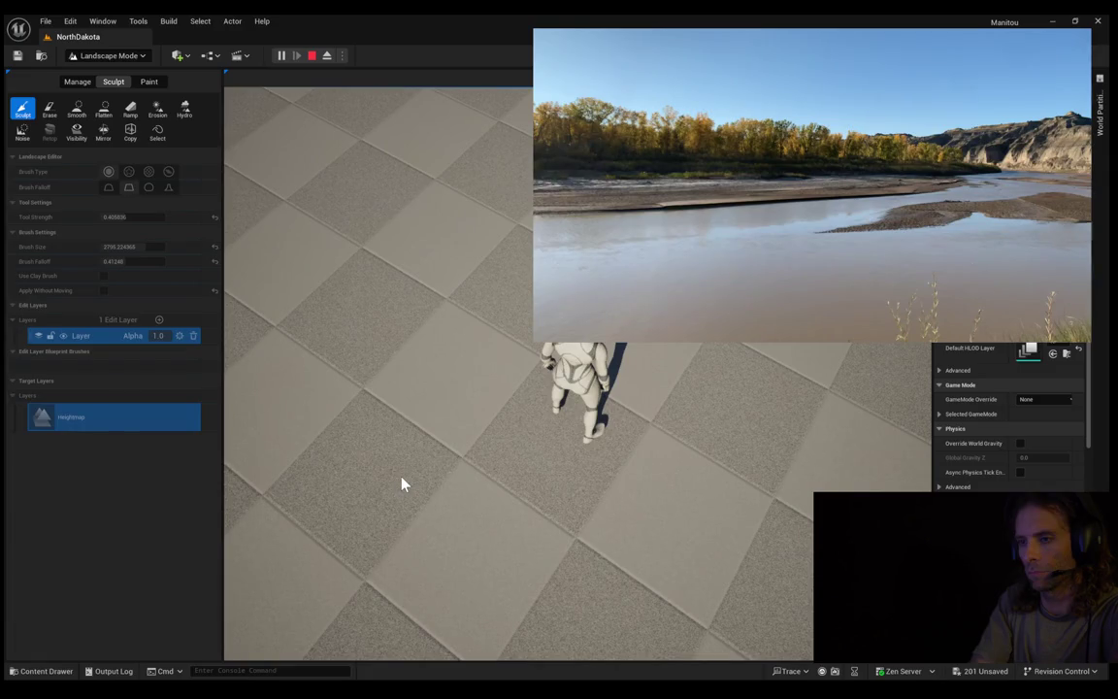
left_click(399, 481)
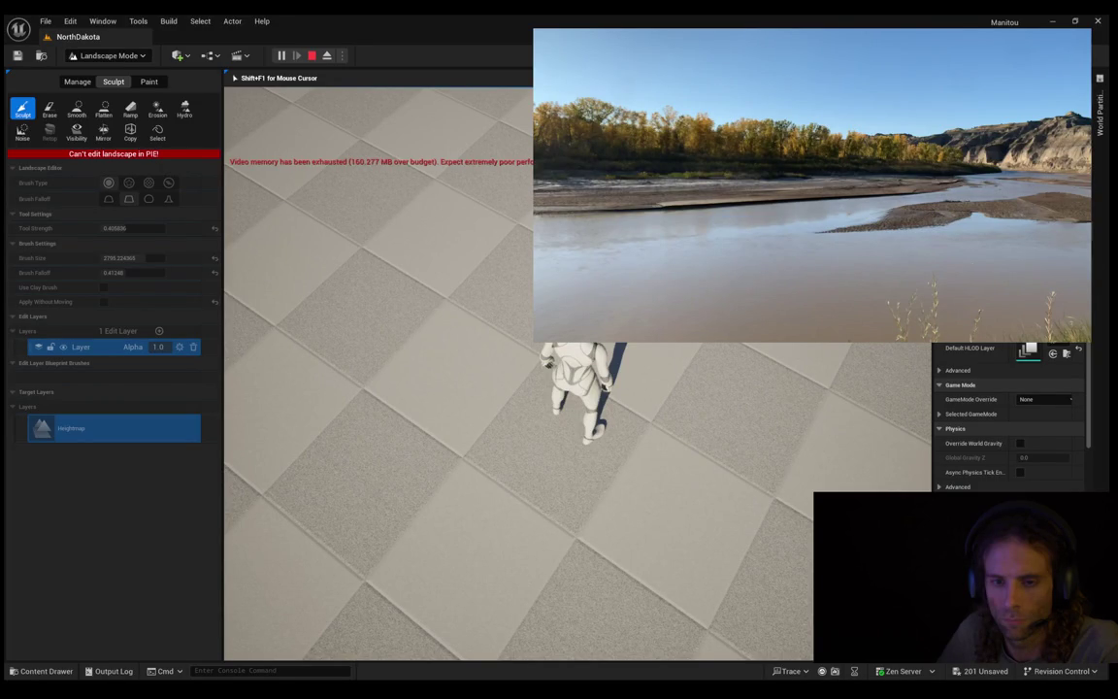
key("Escape")
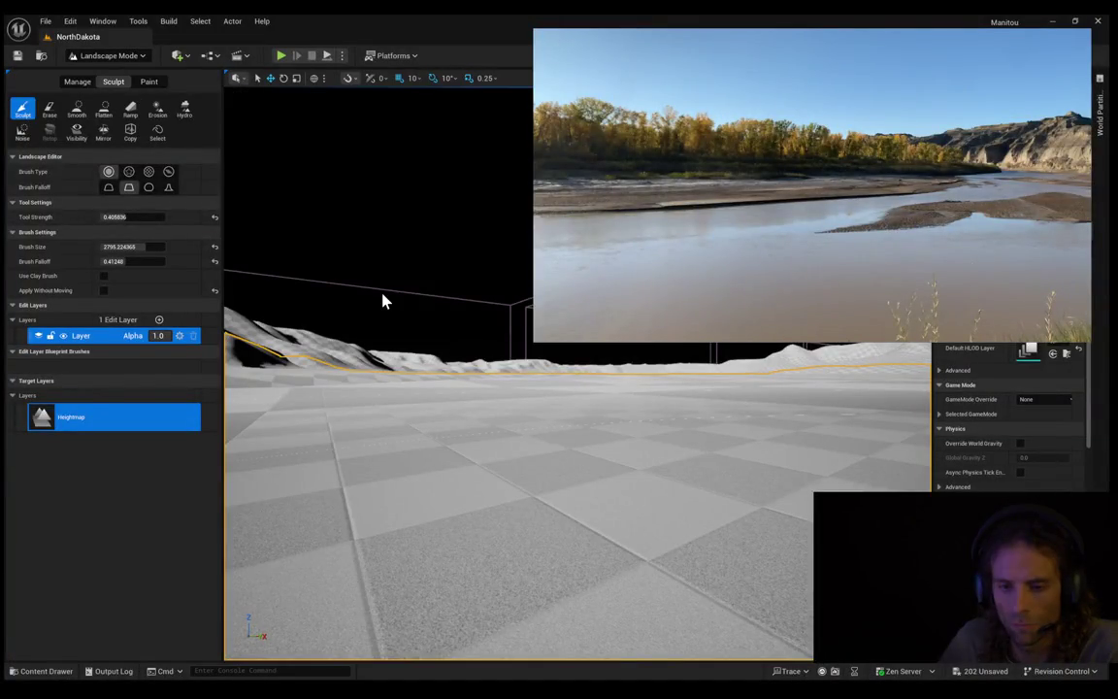
key("Delete")
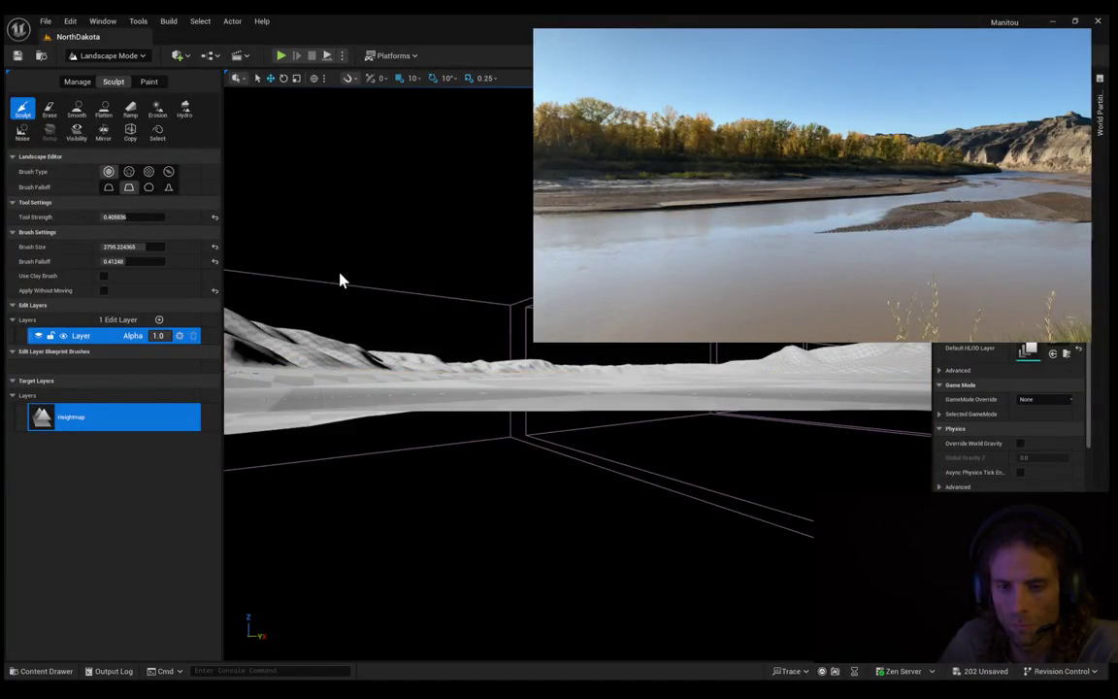
key("alt")
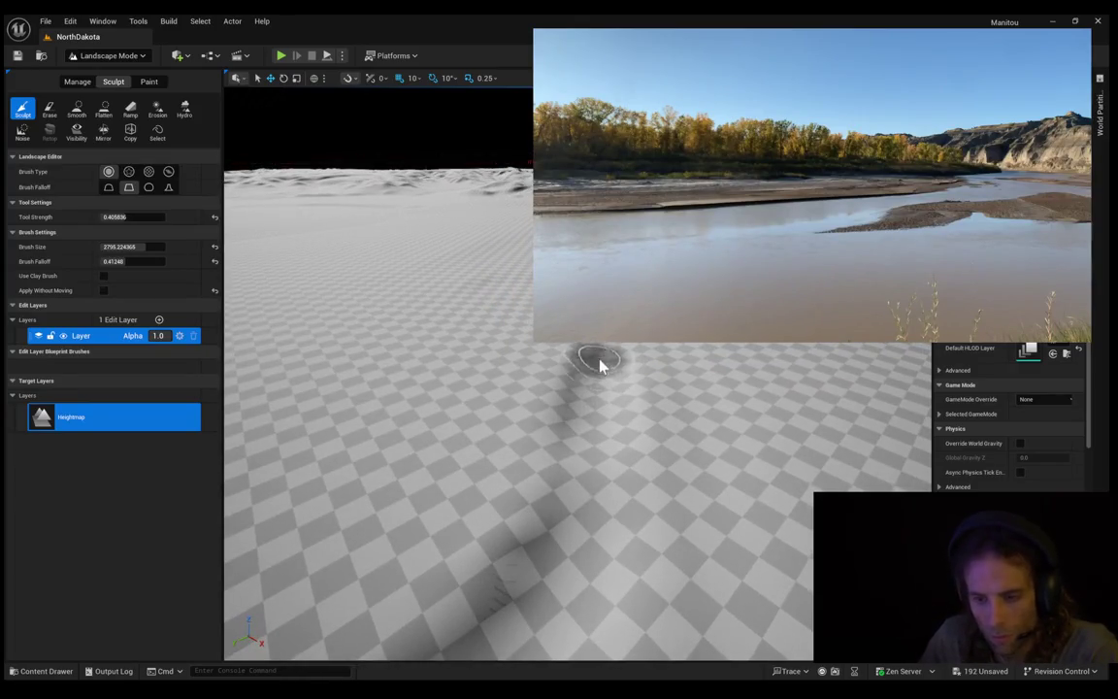
Step: Raise a ridge in the open ground and lower the camera to look across it
mouse_move(599, 391)
left_mouse_down()
mouse_move(594, 384)
mouse_move(602, 445)
mouse_move(592, 384)
mouse_move(602, 347)
left_mouse_up()
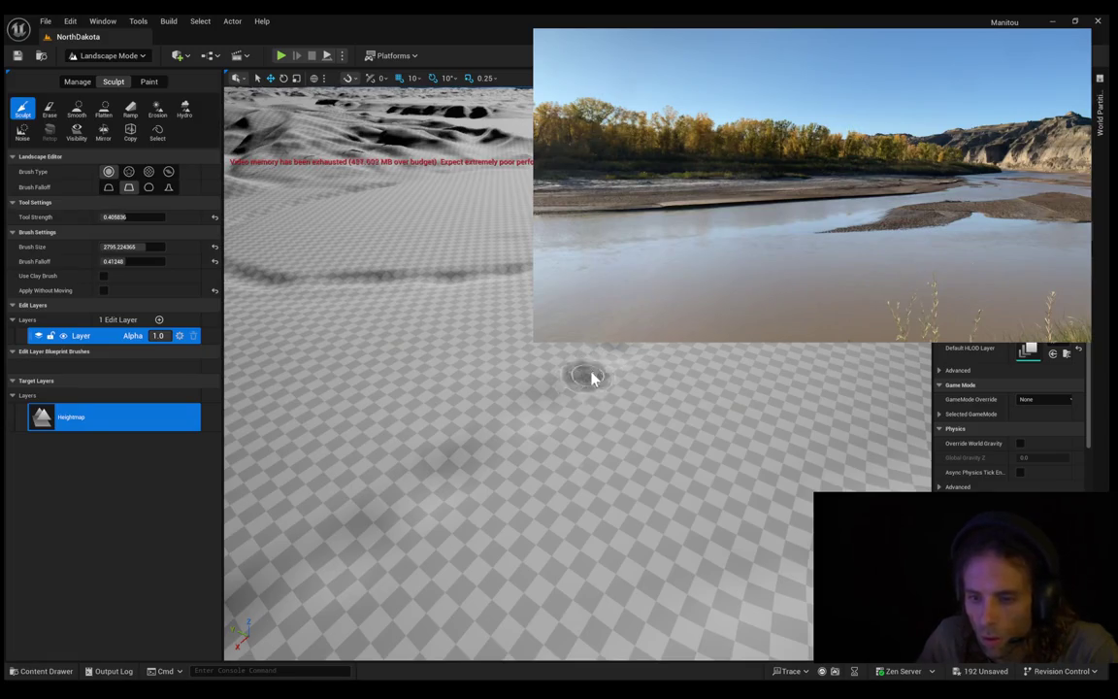
mouse_move(598, 362)
left_mouse_down()
mouse_move(598, 188)
mouse_move(663, 355)
left_mouse_up()
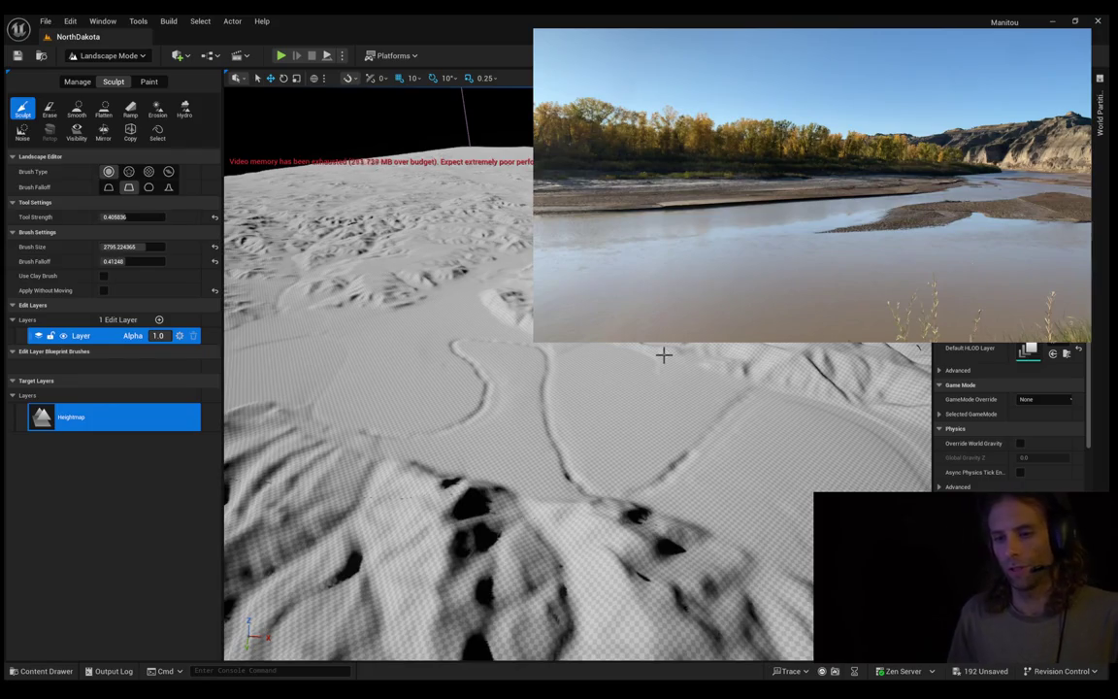
scroll(729, 406, "up", 5)
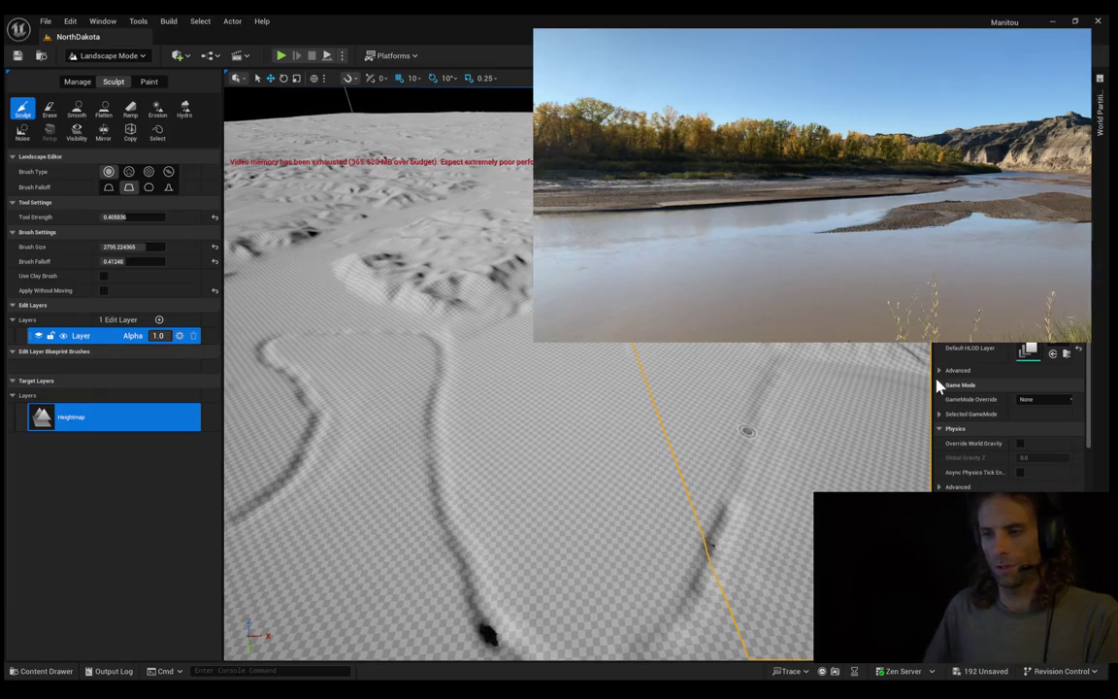
Step: Fly the camera low over the river channels, then launch Play in Editor
scroll(617, 398, "up", 3)
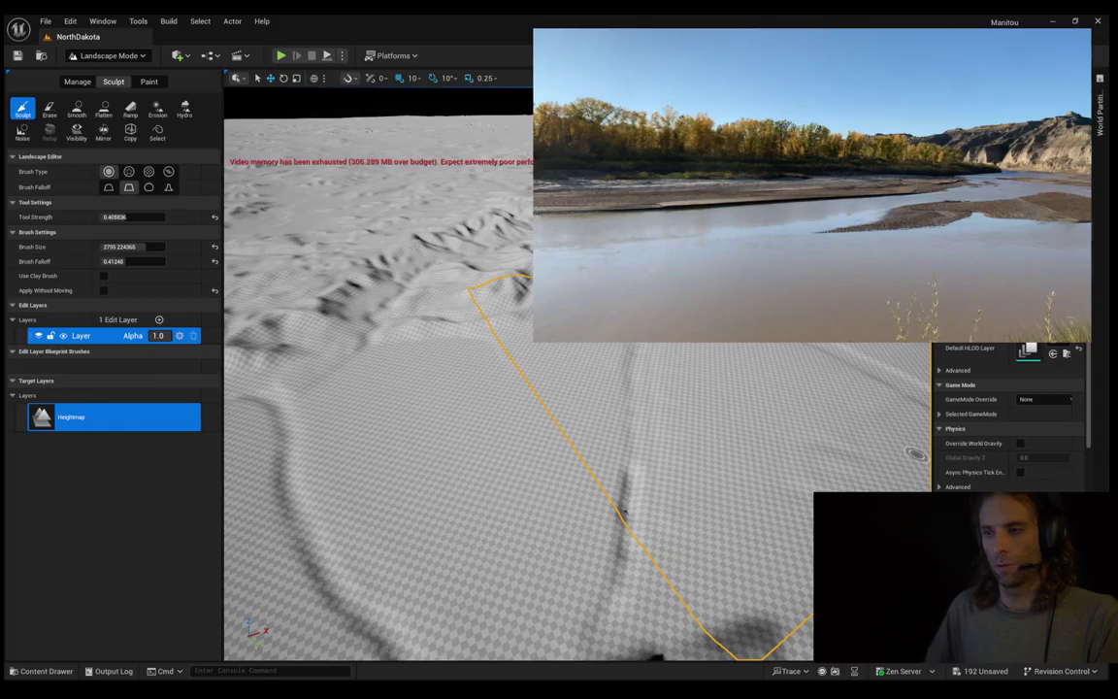
left_click_drag(624, 511, 476, 524)
mouse_move(733, 434)
left_mouse_down()
mouse_move(676, 429)
mouse_move(529, 364)
mouse_move(594, 438)
left_mouse_up()
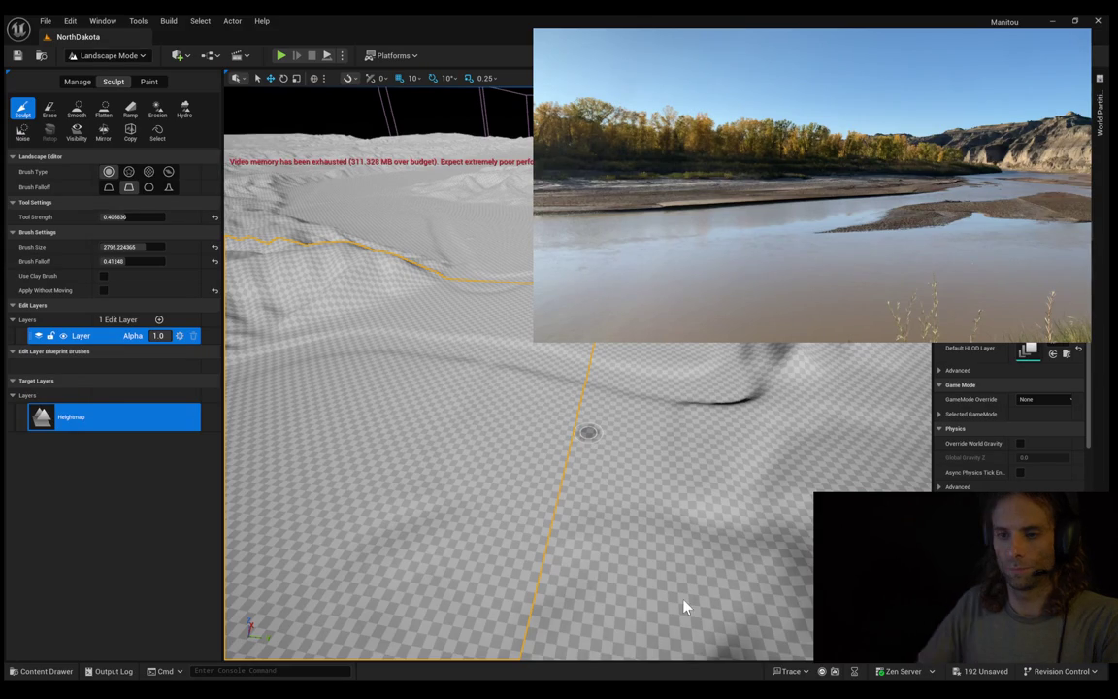
key("alt+p")
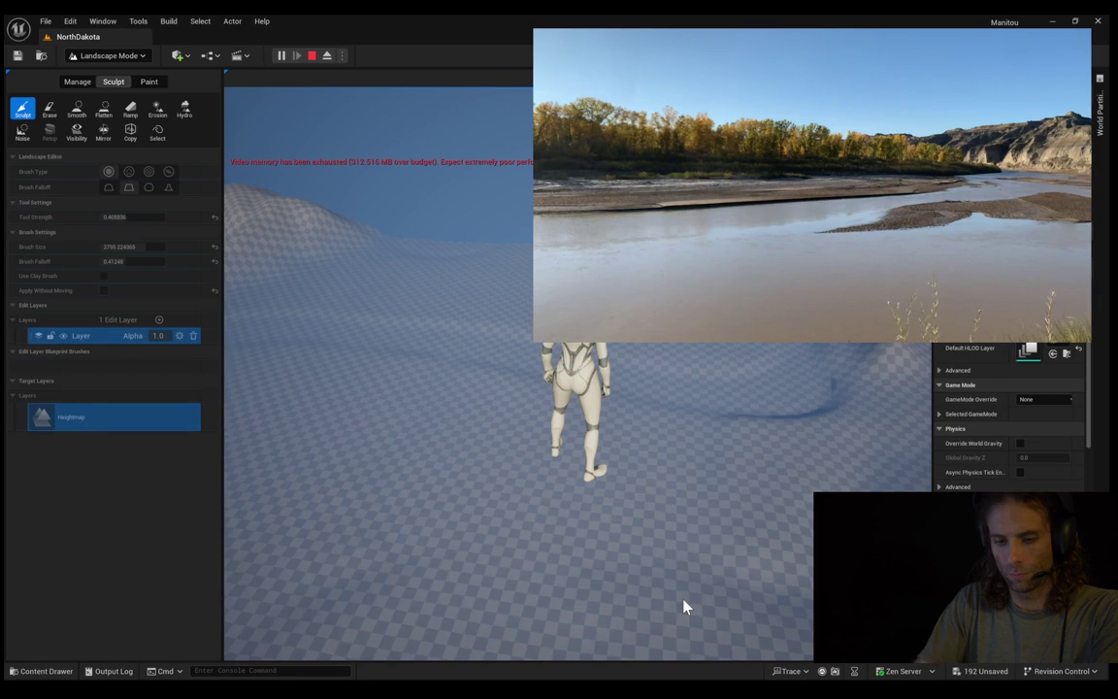
Step: Stop the Play in Editor session with Esc
key("Escape")
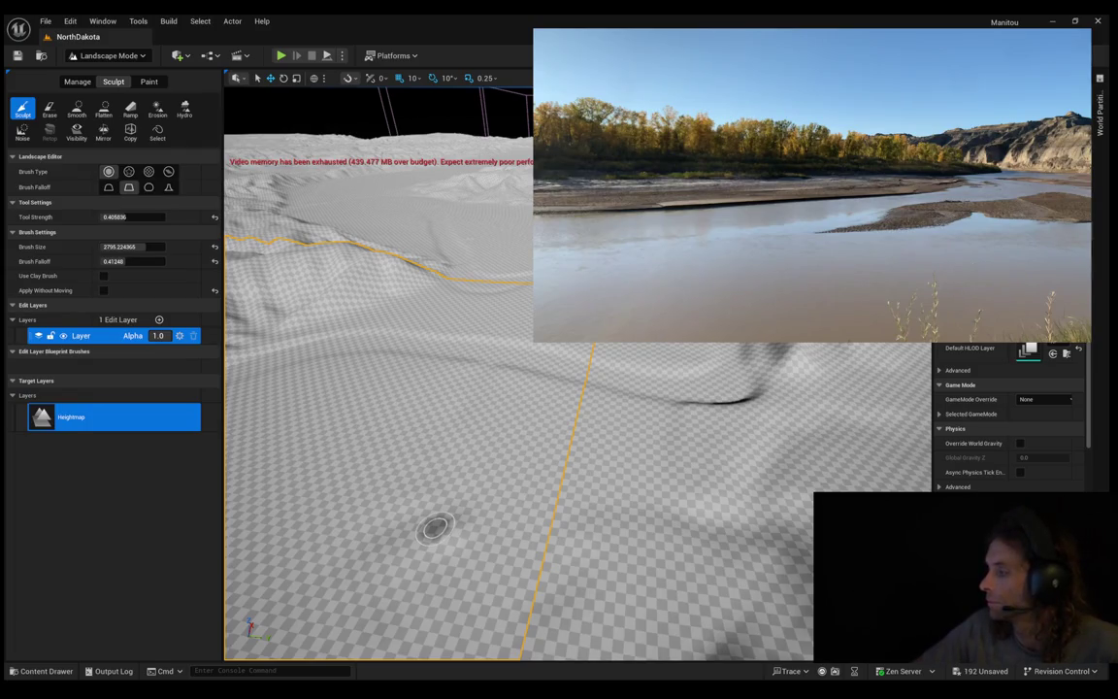
Step: Fly the camera forward across the dunes and ridges, then launch another playtest
key("w")
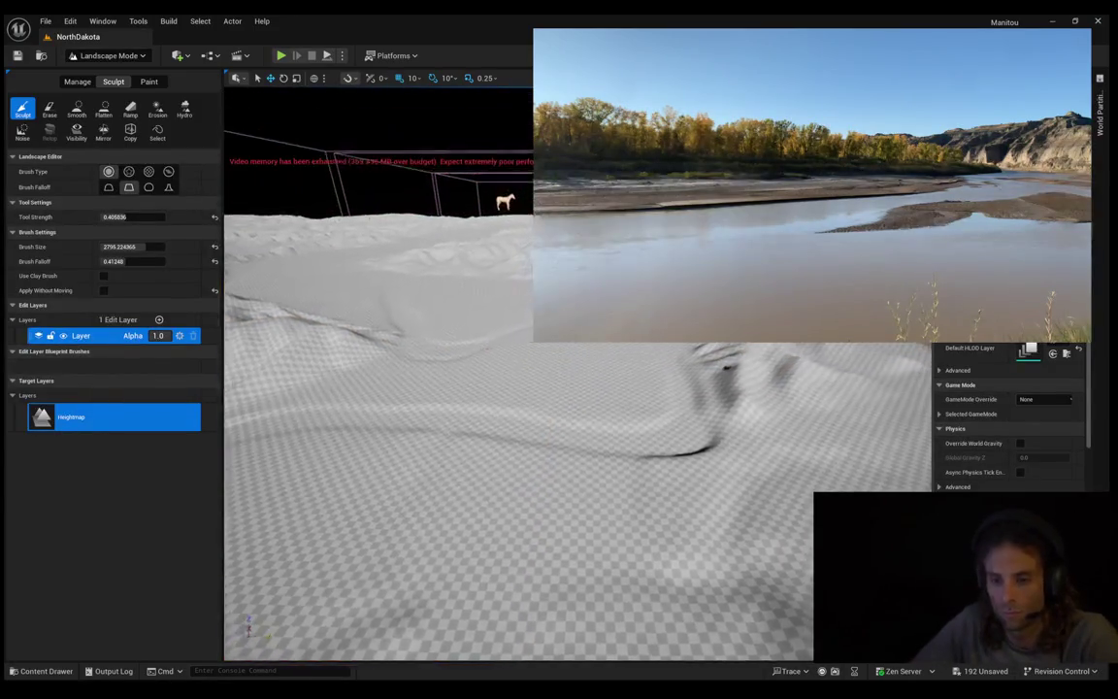
key("w")
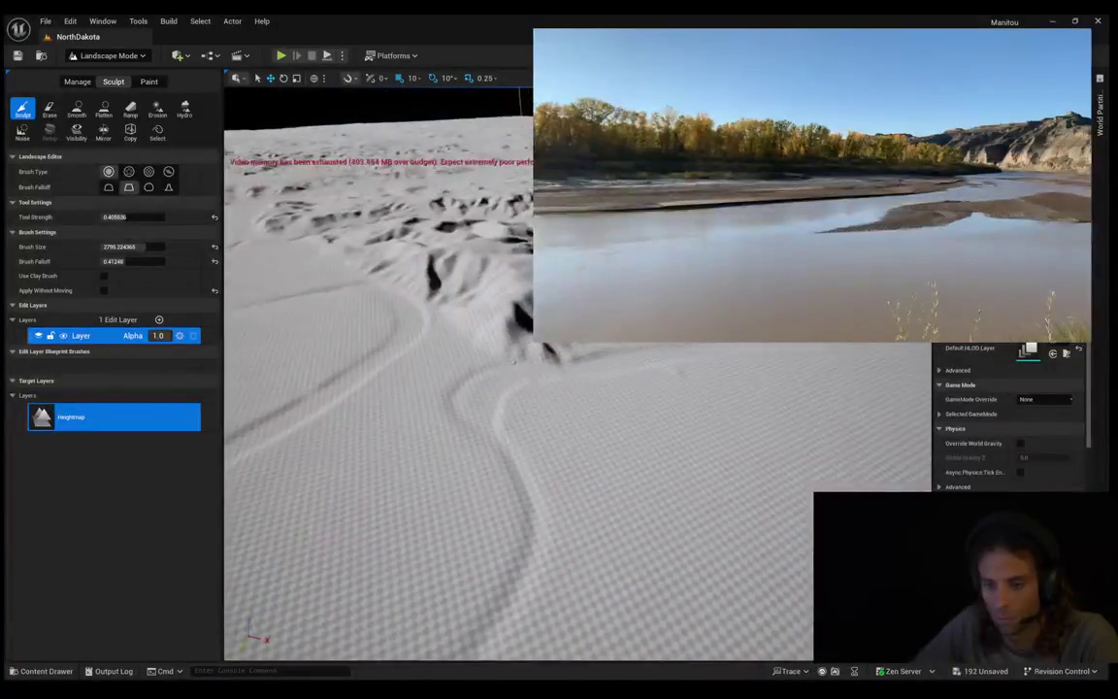
key("w")
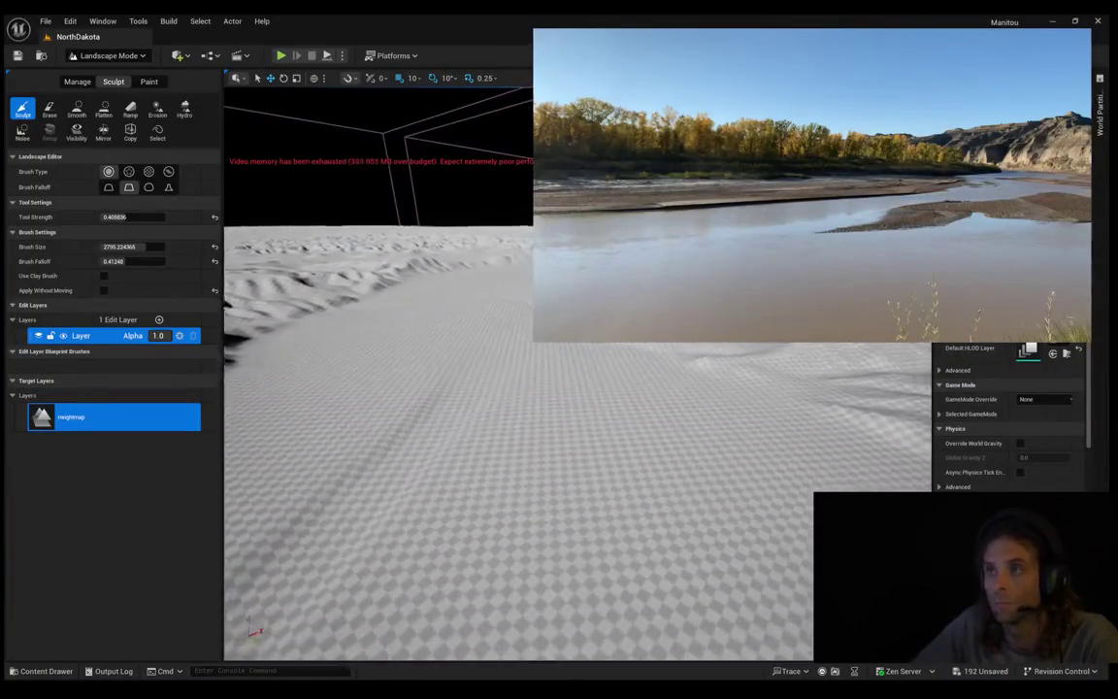
key("w")
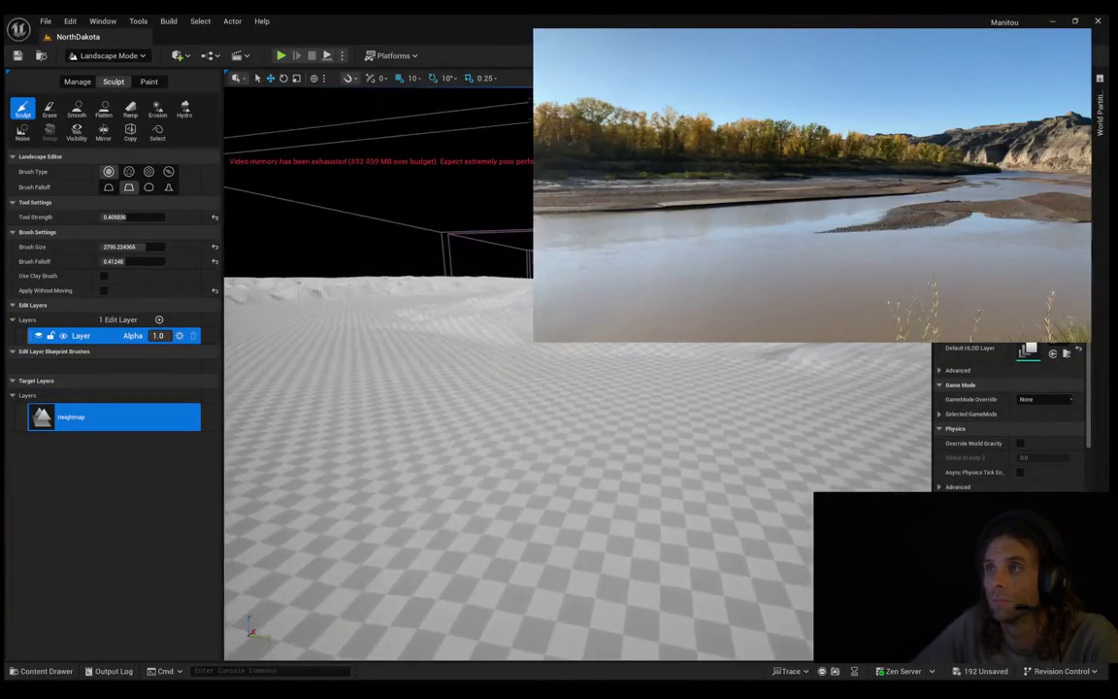
key("w")
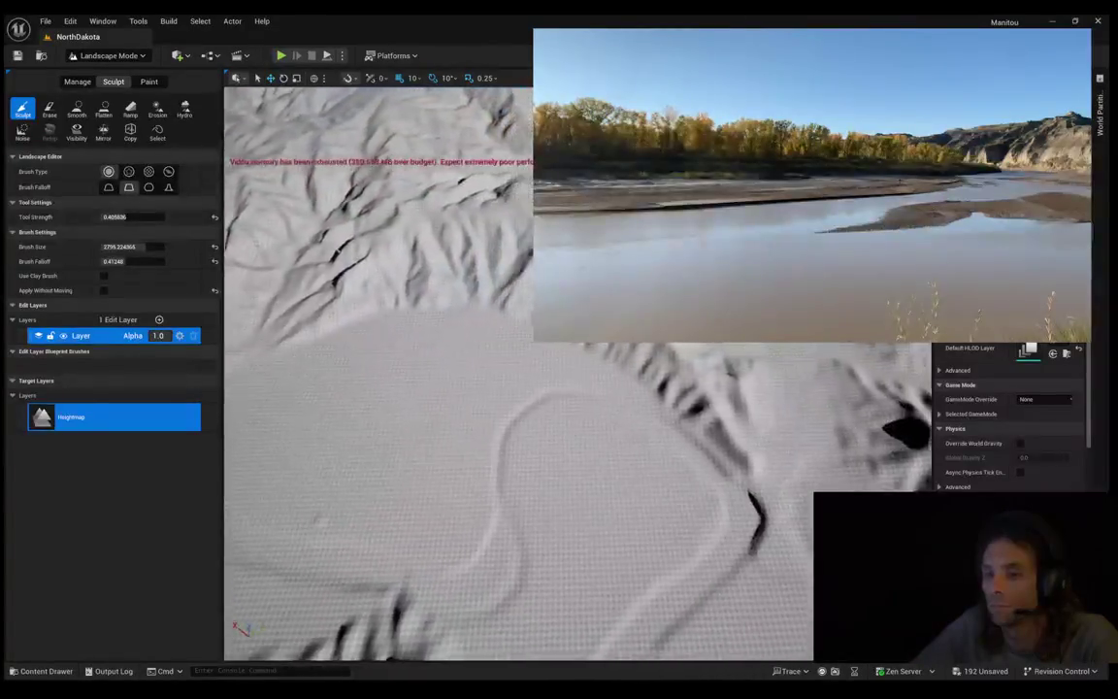
key("w")
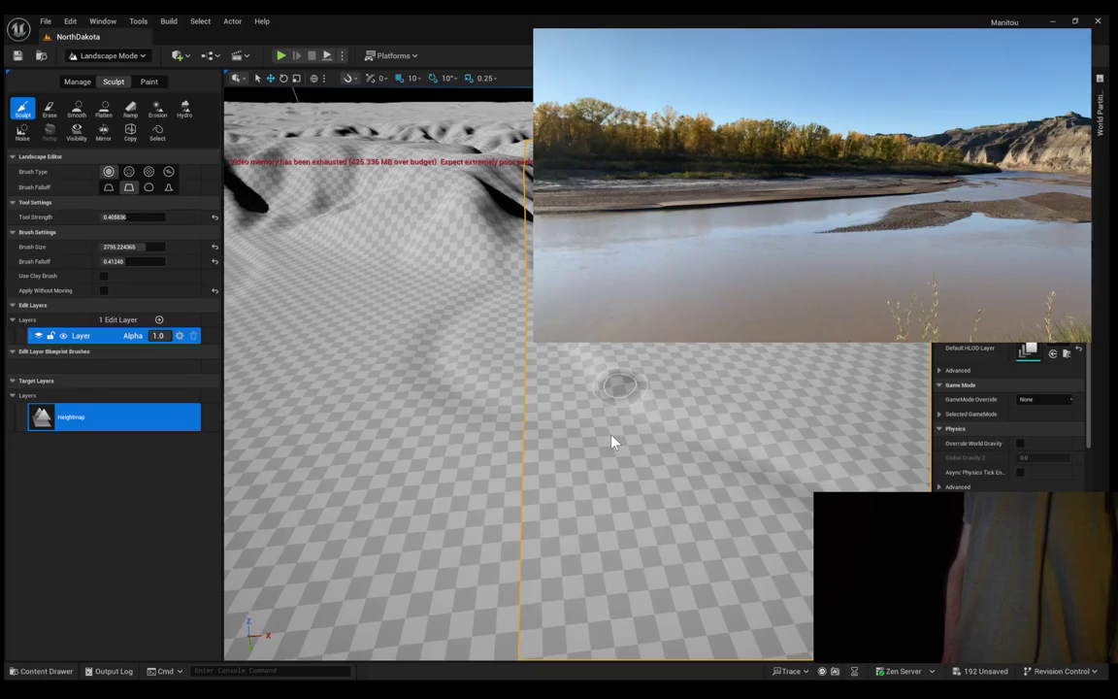
key("alt+p")
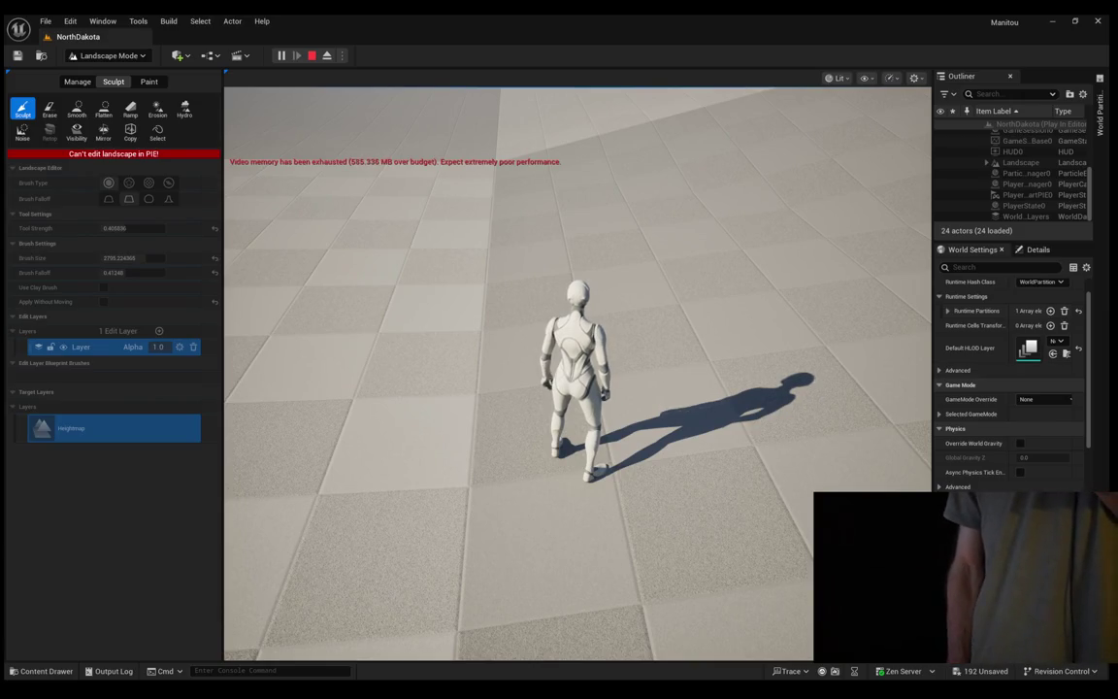
Step: Take control of the game, walk the mannequin to the right, then stop the playtest
left_click(577, 369)
key("d")
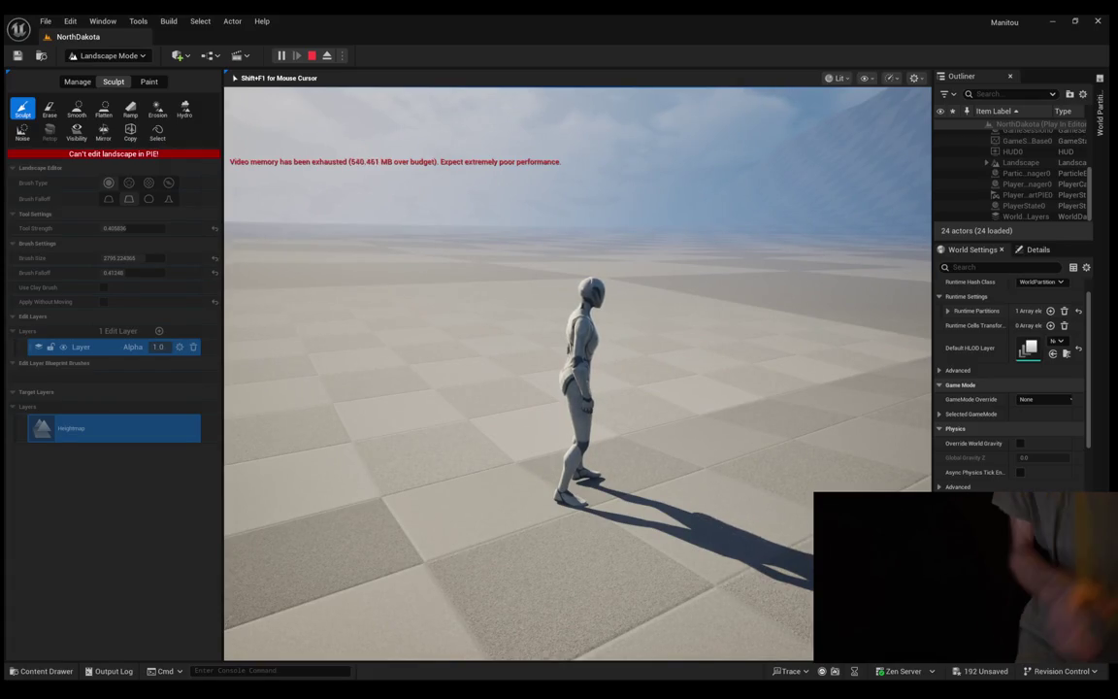
key("Escape")
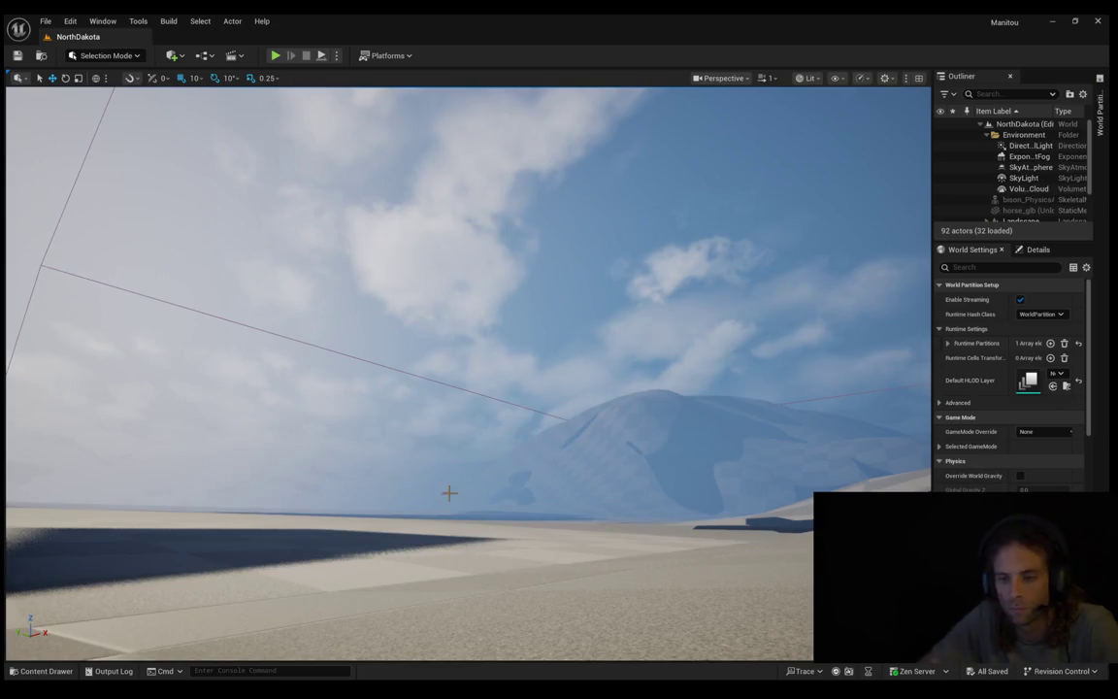
Step: Nudge the view toward the distant mountain
mouse_move(445, 499)
left_mouse_down()
mouse_move(450, 582)
mouse_move(450, 466)
mouse_move(466, 583)
mouse_move(471, 407)
mouse_move(466, 505)
mouse_move(445, 564)
left_mouse_up()
Step: Select the landscape, launch Play in Editor, and run the mannequin forward toward the mountain
left_click(528, 502)
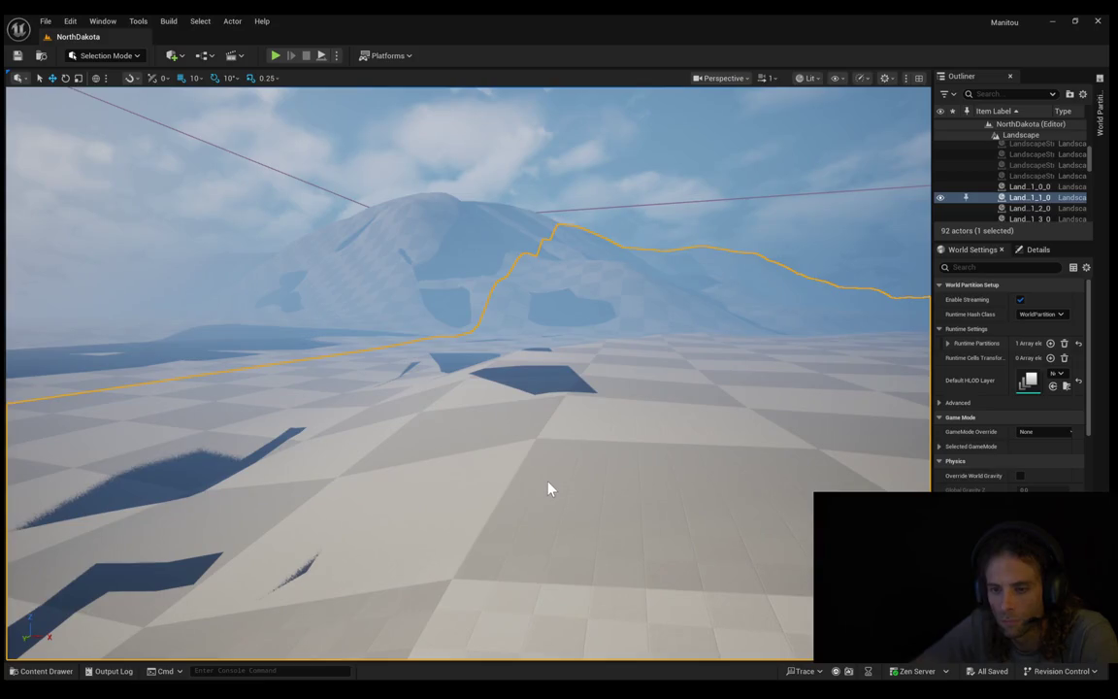
key("alt+p")
key("w")
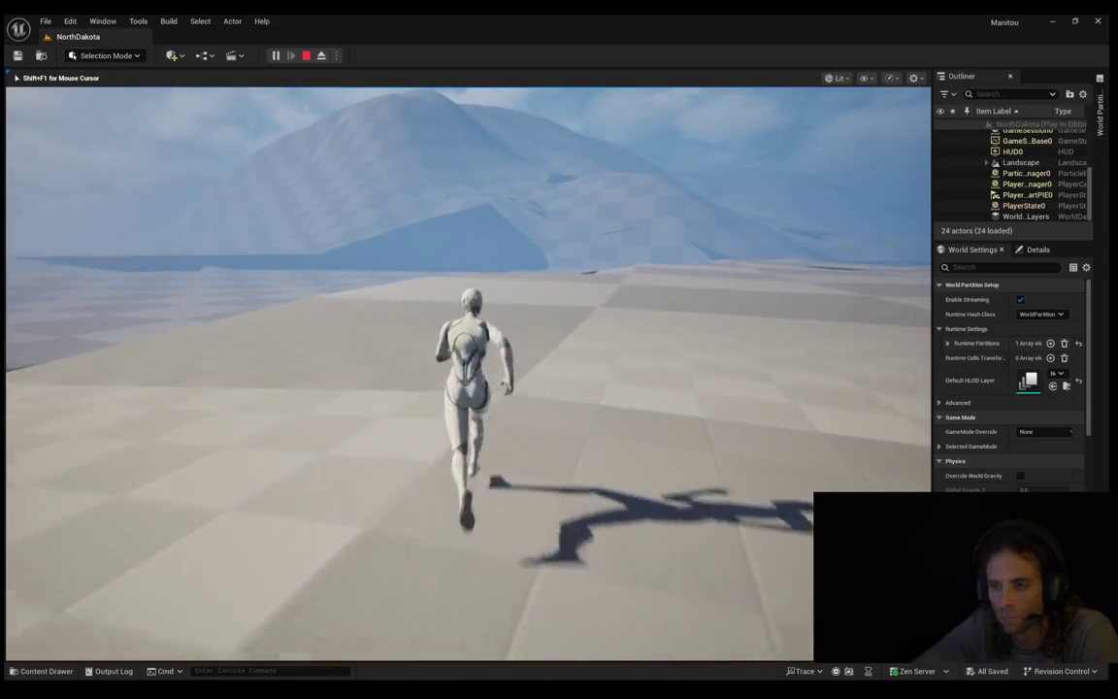
Step: Steer the mannequin right across the flat ground toward the raised slope
key("d")
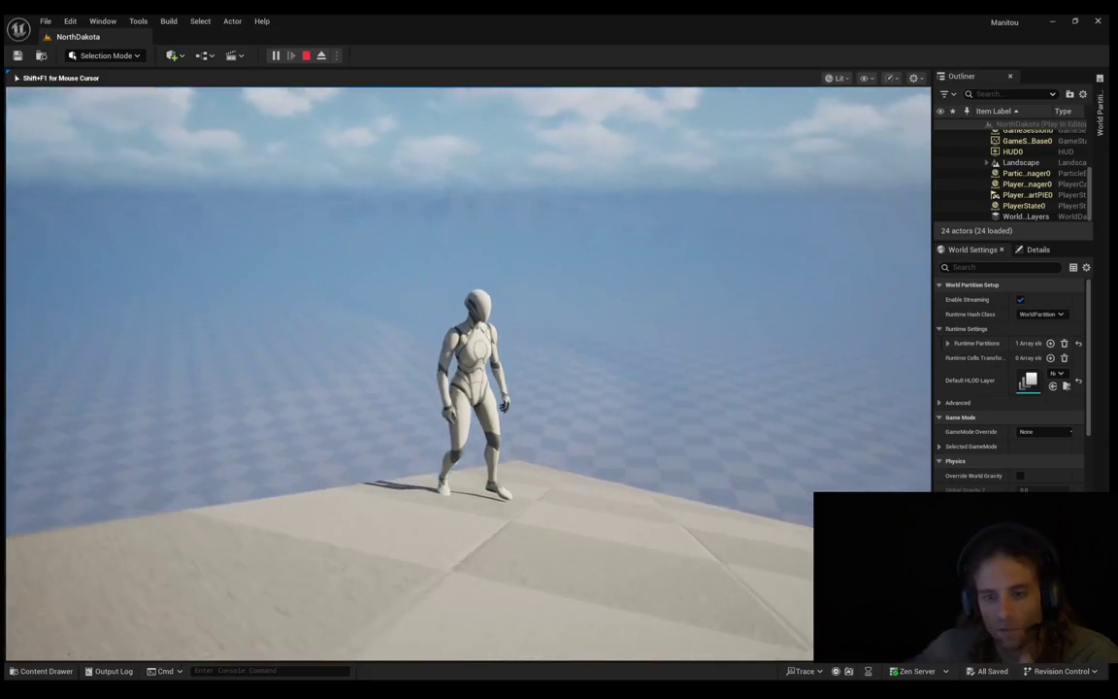
Step: Run the mannequin up the steep slope, jumping repeatedly to climb it
key("s")
key("d")
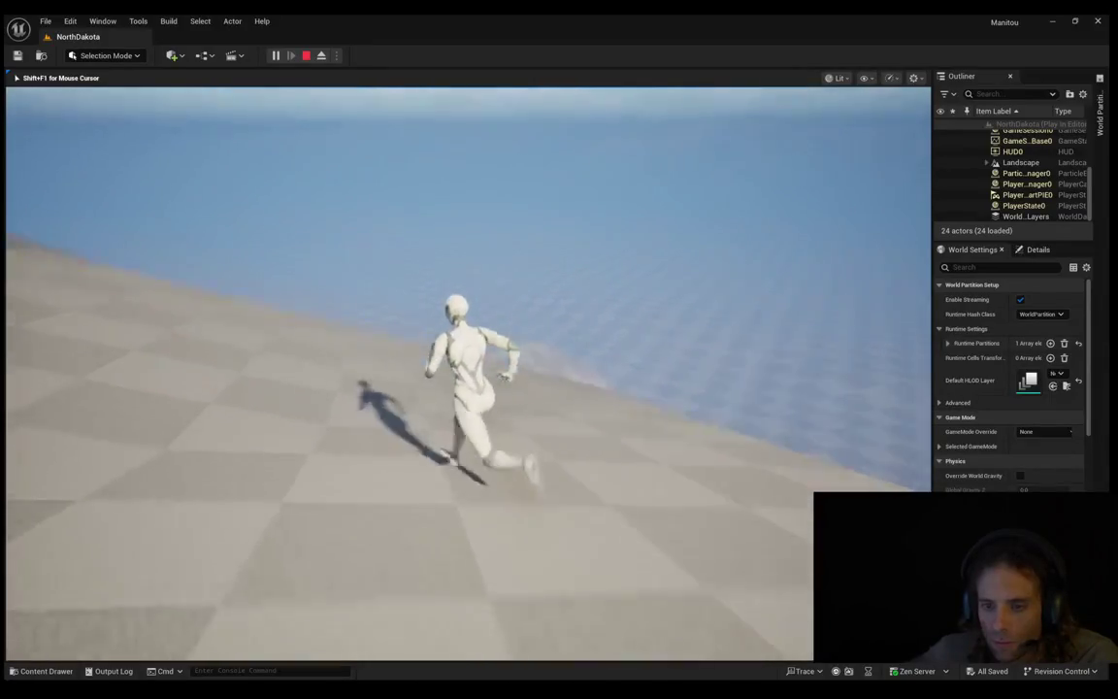
key("w")
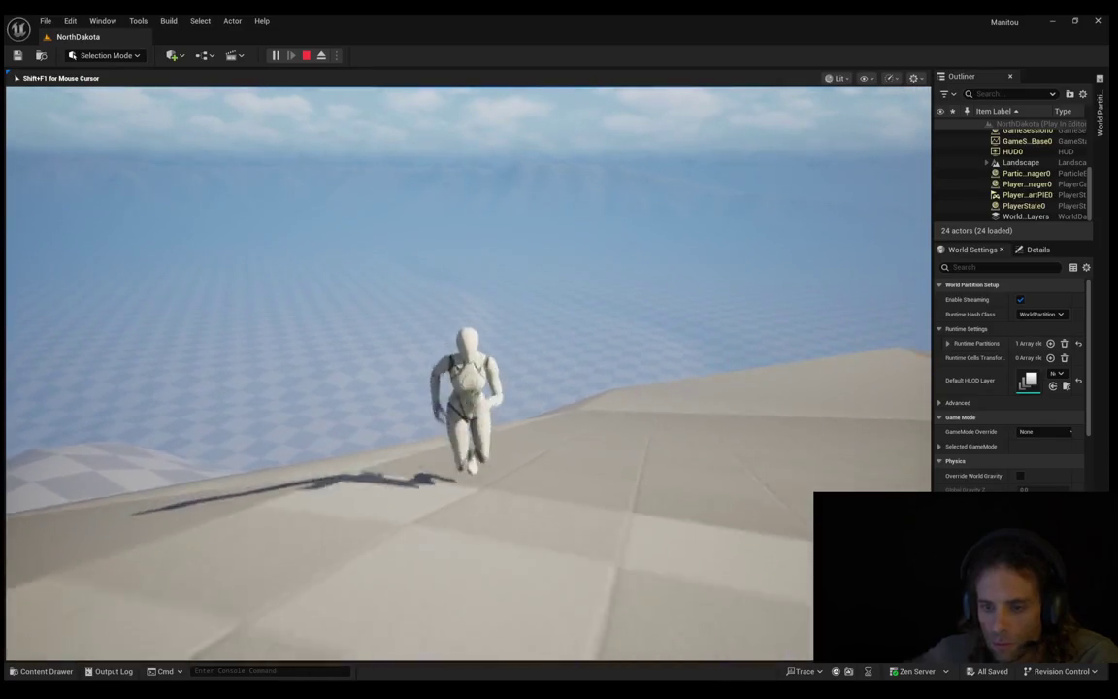
key("w")
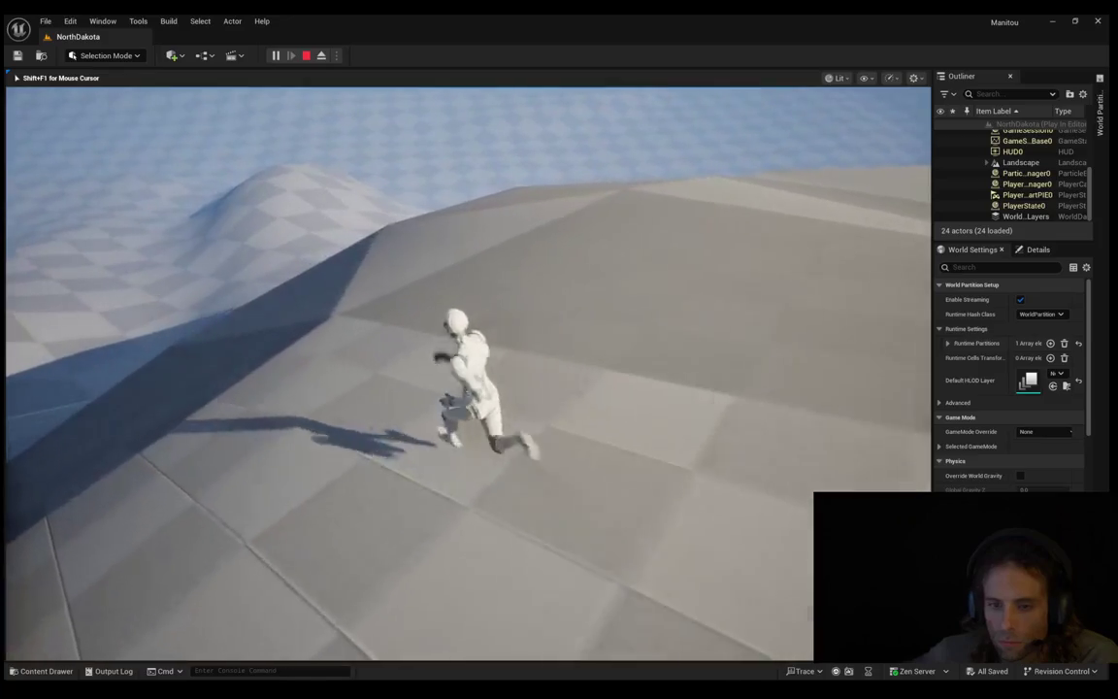
key("space")
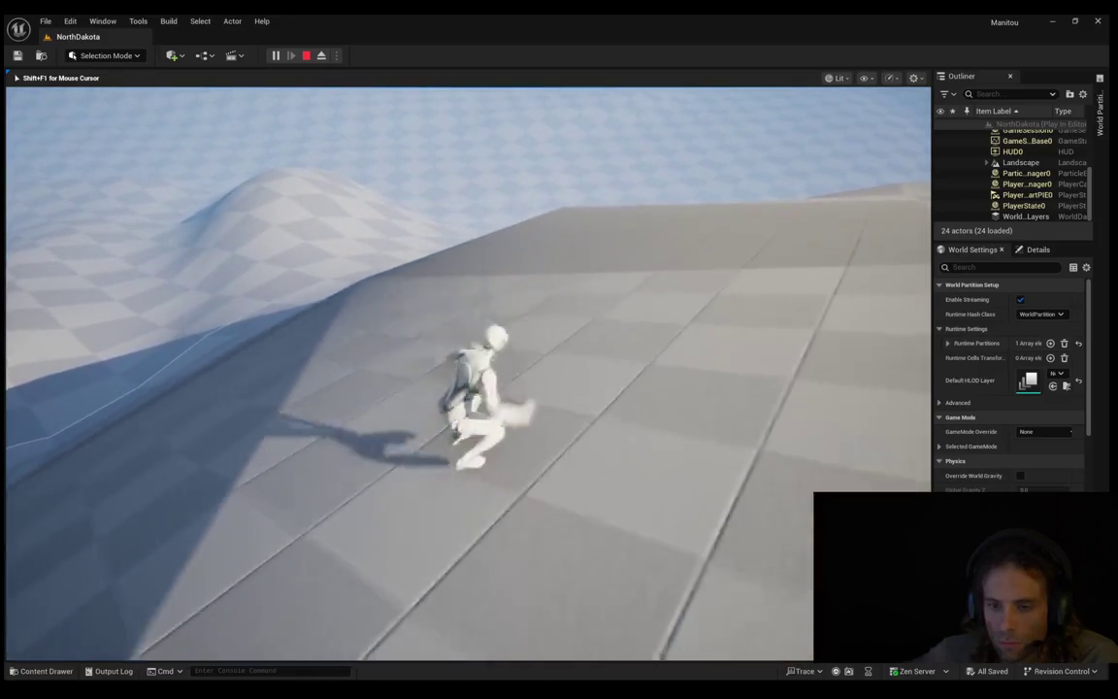
key("space")
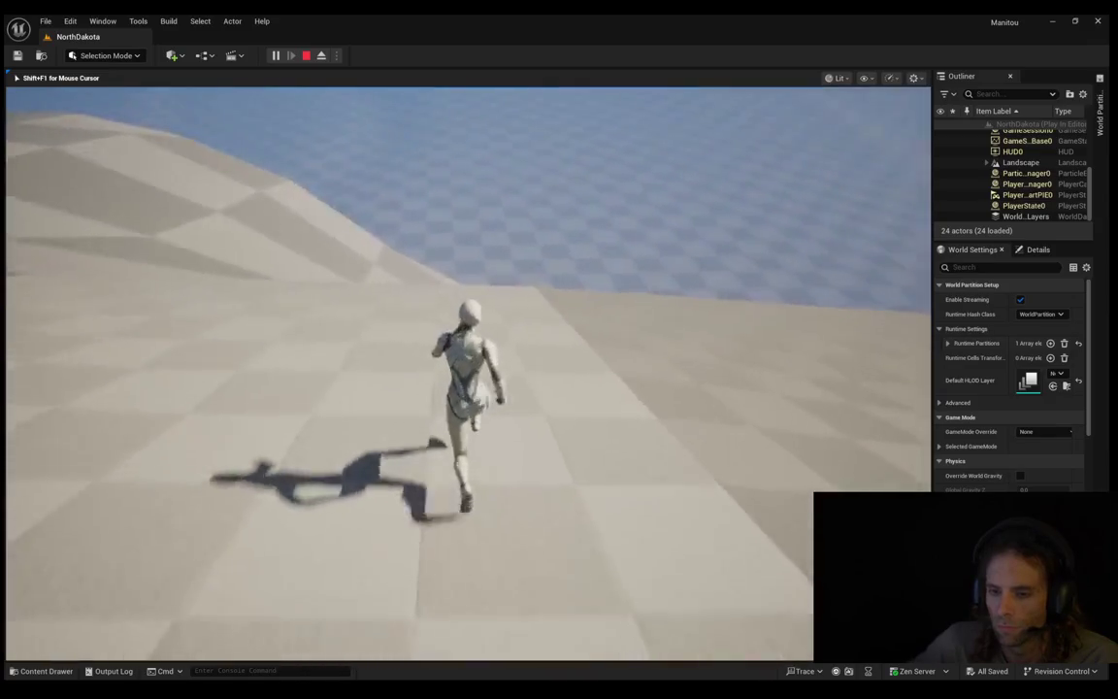
key("space")
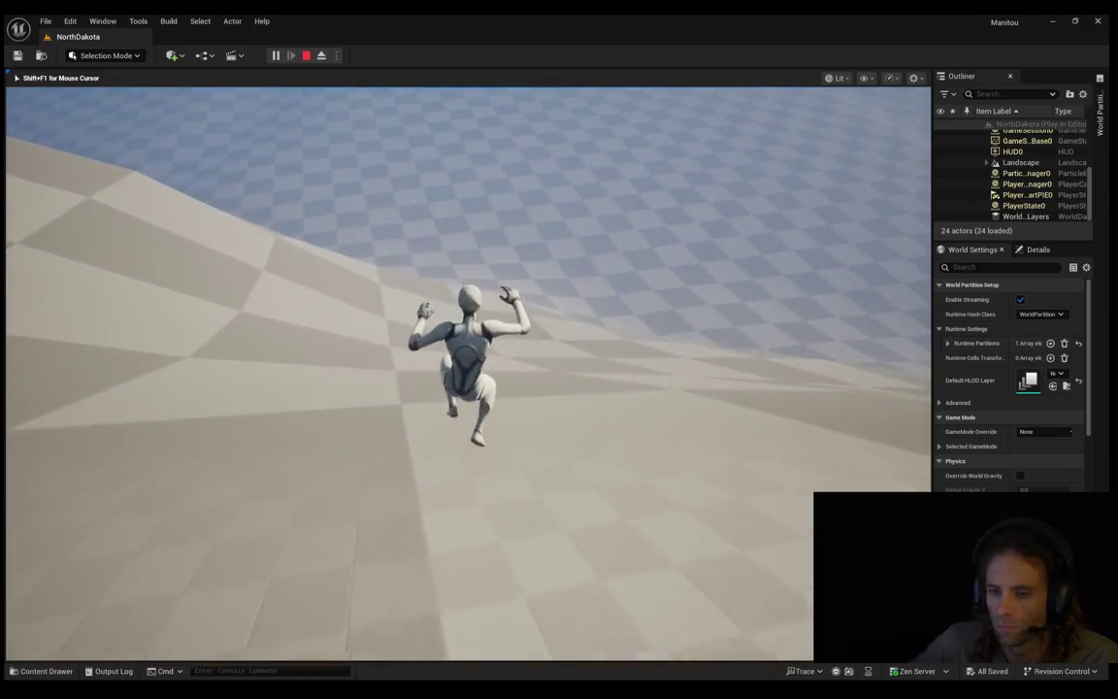
key("space")
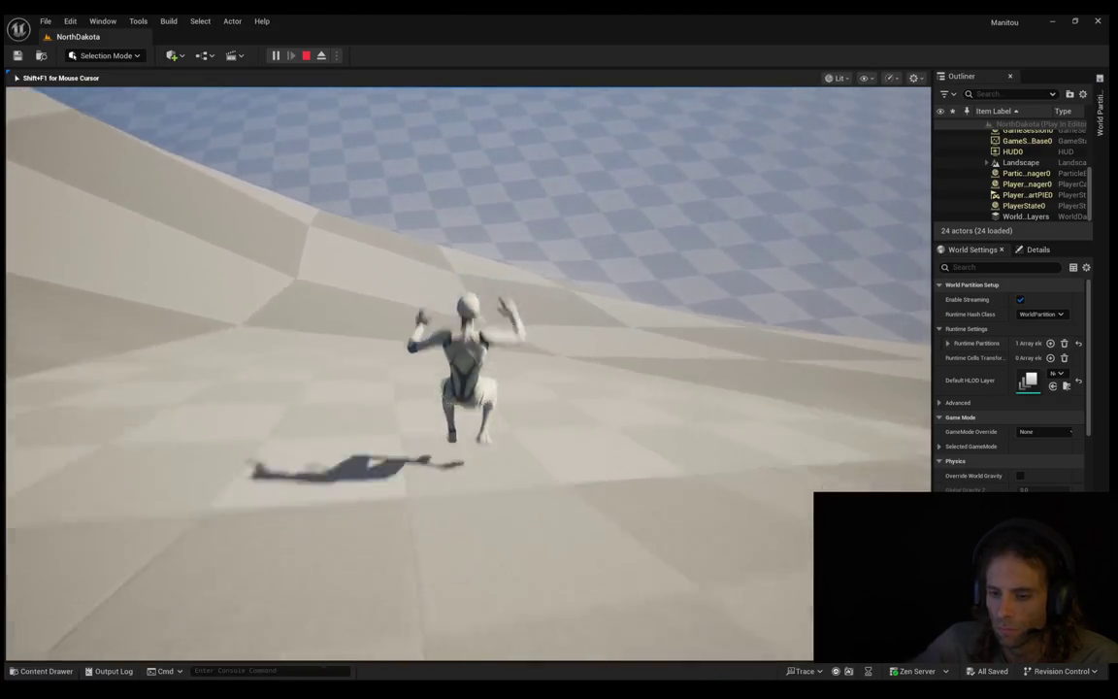
key("space")
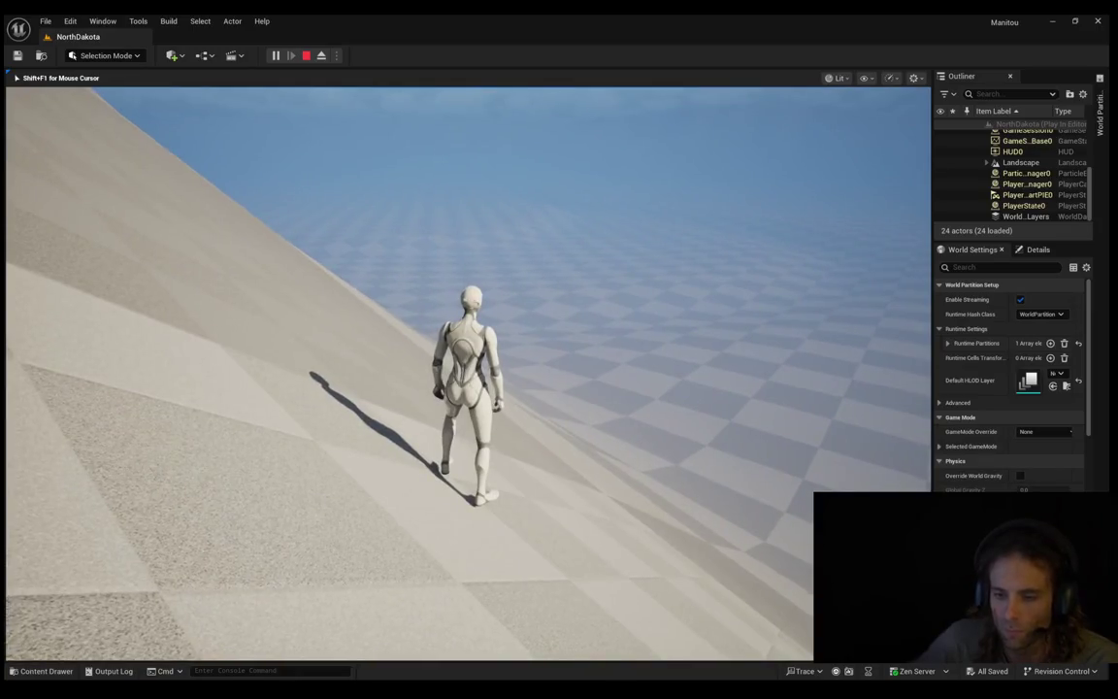
Step: Stop the playtest, tilt the view up, and select the landscape tile ahead
key("Escape")
mouse_move(465, 332)
left_mouse_down()
mouse_move(446, 279)
mouse_move(456, 335)
mouse_move(468, 286)
left_mouse_up()
left_click(628, 397)
Step: Fly over the badlands, tilting up to the horizon and then down onto the eroded ridges and river valleys
mouse_move(628, 397)
left_mouse_down()
mouse_move(632, 370)
mouse_move(644, 462)
left_mouse_up()
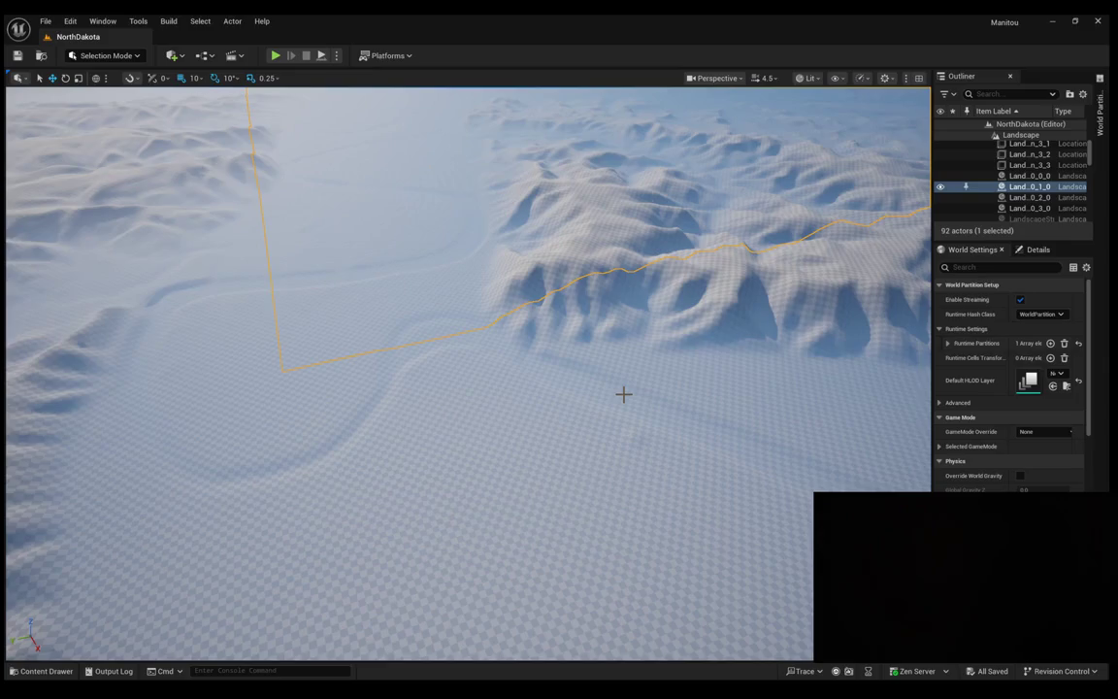
mouse_move(623, 393)
left_mouse_down()
mouse_move(709, 354)
mouse_move(679, 369)
mouse_move(641, 364)
mouse_move(675, 351)
mouse_move(674, 334)
mouse_move(733, 333)
left_mouse_up()
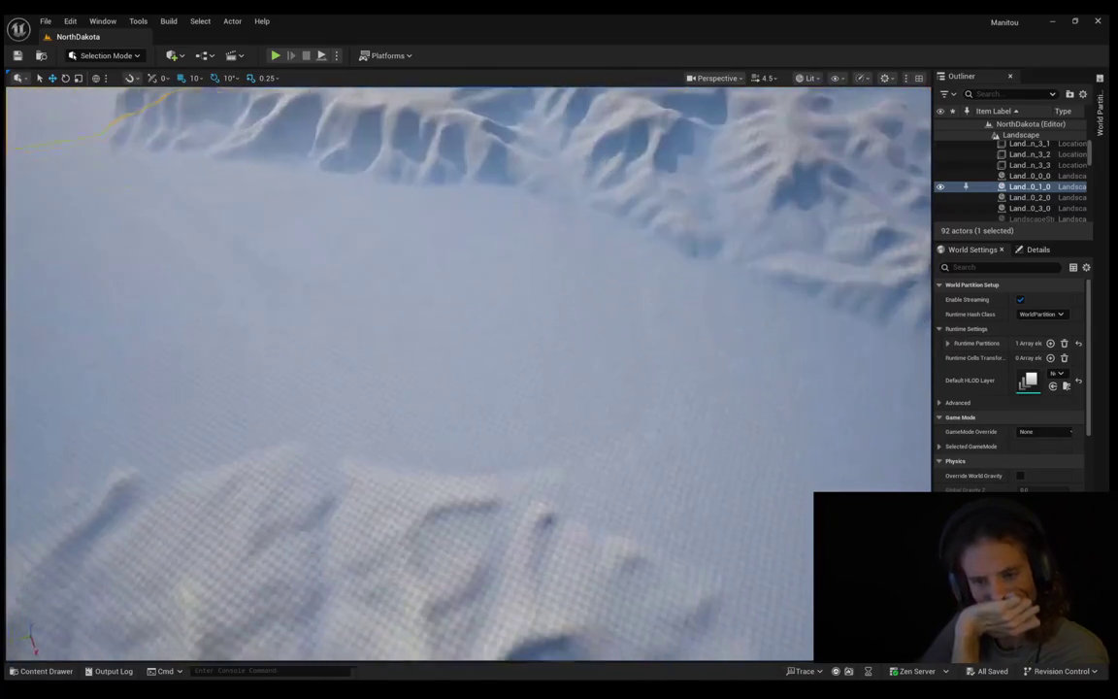
mouse_move(733, 333)
left_mouse_down()
mouse_move(732, 349)
mouse_move(738, 296)
mouse_move(796, 300)
mouse_move(796, 282)
mouse_move(795, 320)
mouse_move(796, 306)
left_mouse_up()
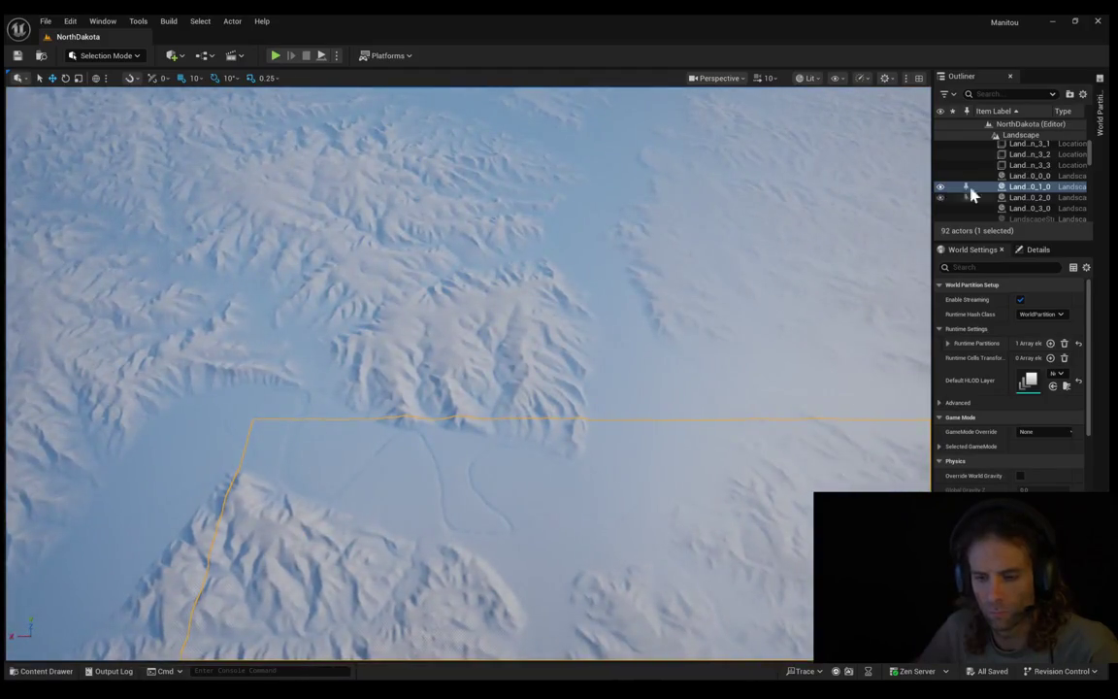
Step: Save the level with Ctrl+S
left_click(1086, 154)
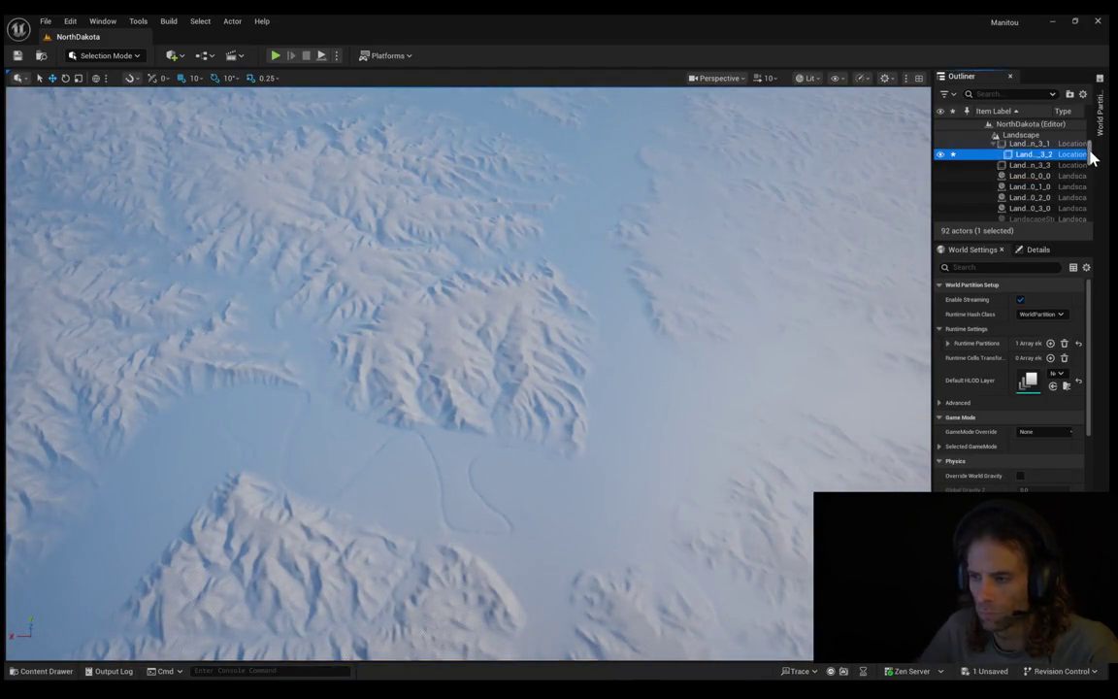
scroll(1091, 158, "up", 1)
key("ctrl+s")
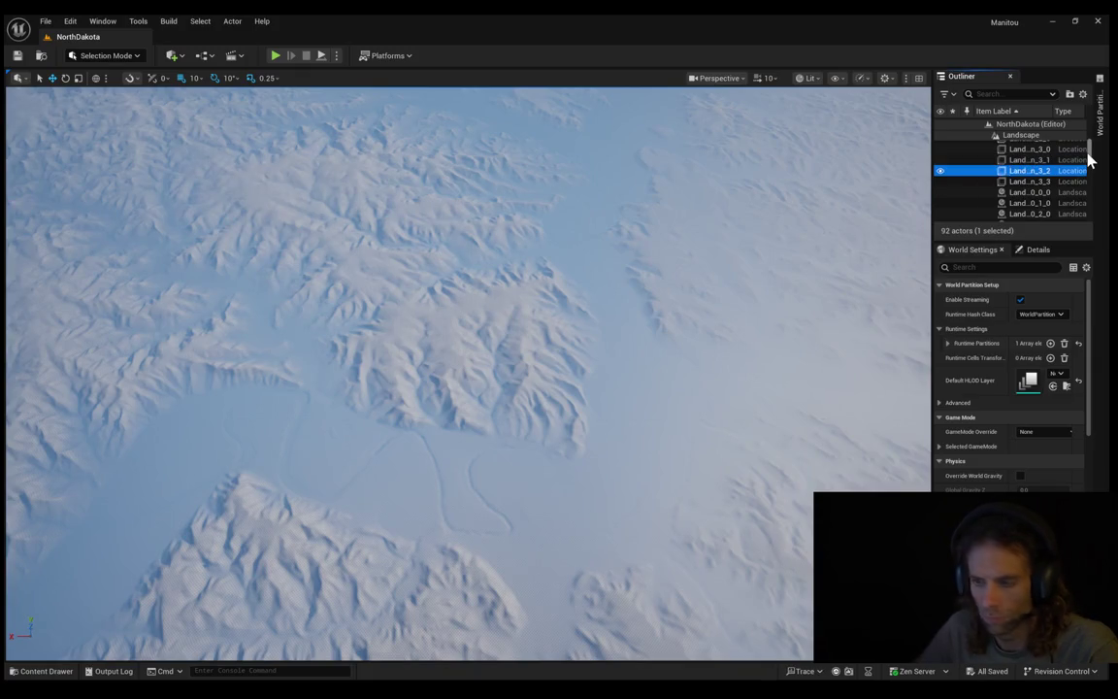
Step: Collapse Environment and Landscape in the Outliner, focus on horse_glb, and look down at the snowy terrain
left_click_drag(1091, 161, 1091, 130)
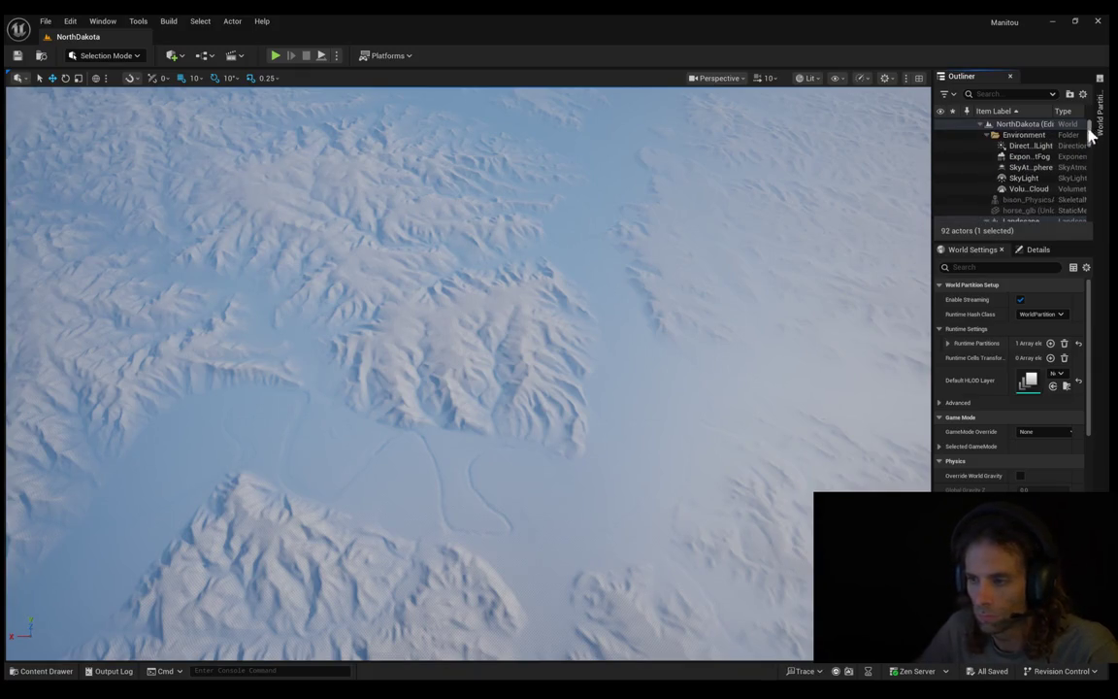
left_click(989, 136)
left_click(987, 167)
left_click(1012, 158)
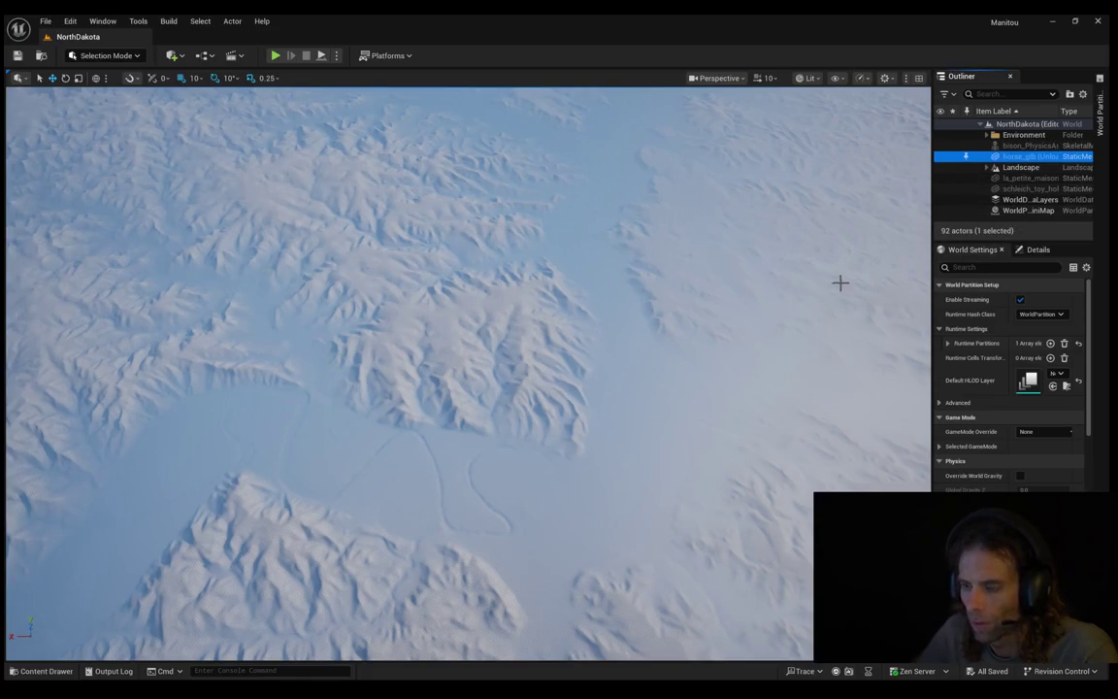
key("f")
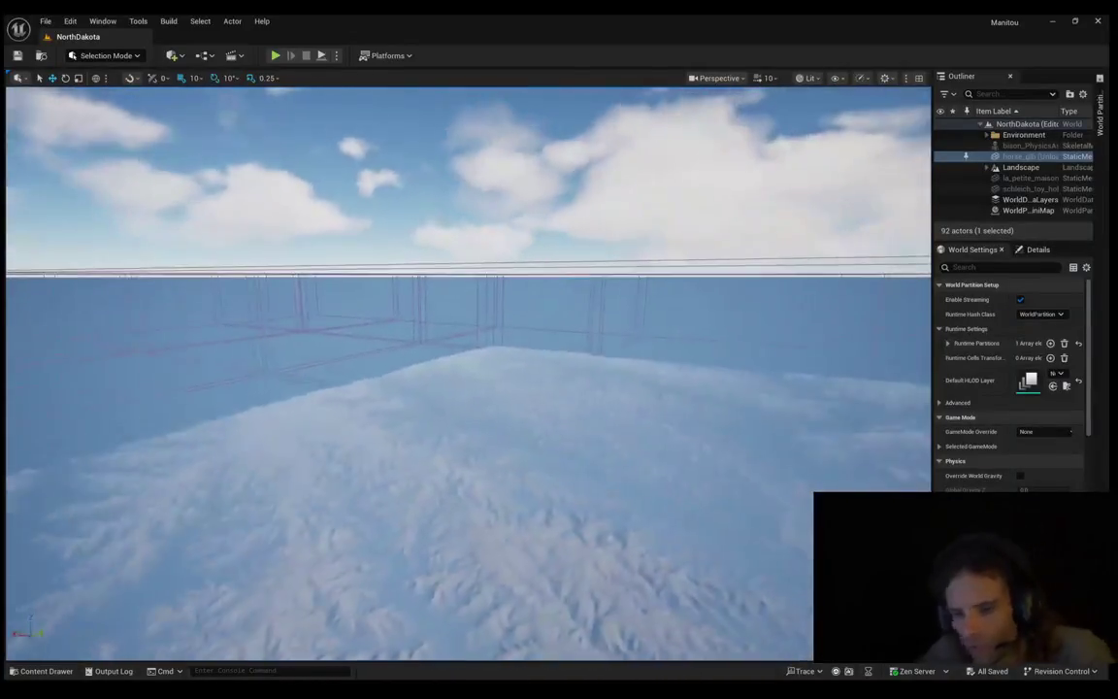
mouse_move(466, 369)
left_mouse_down()
mouse_move(466, 622)
mouse_move(427, 621)
left_mouse_up()
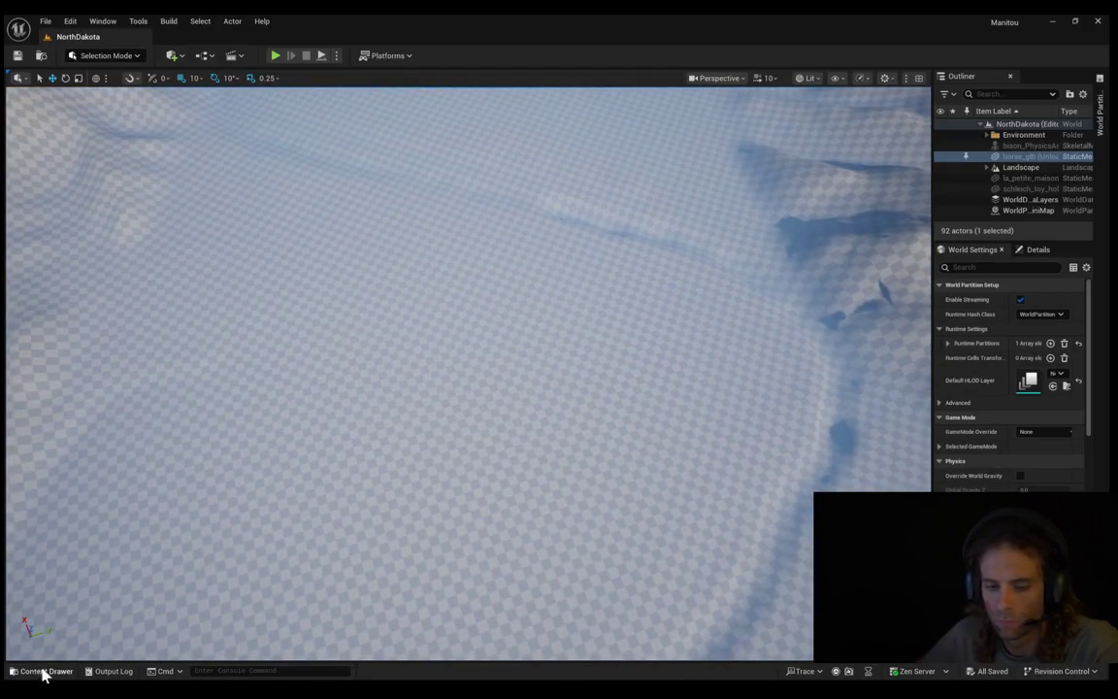
Step: Browse Fab > LevelPrototyping > Meshes in the Content Drawer and drop SM_Cube onto the landscape
left_click(44, 671)
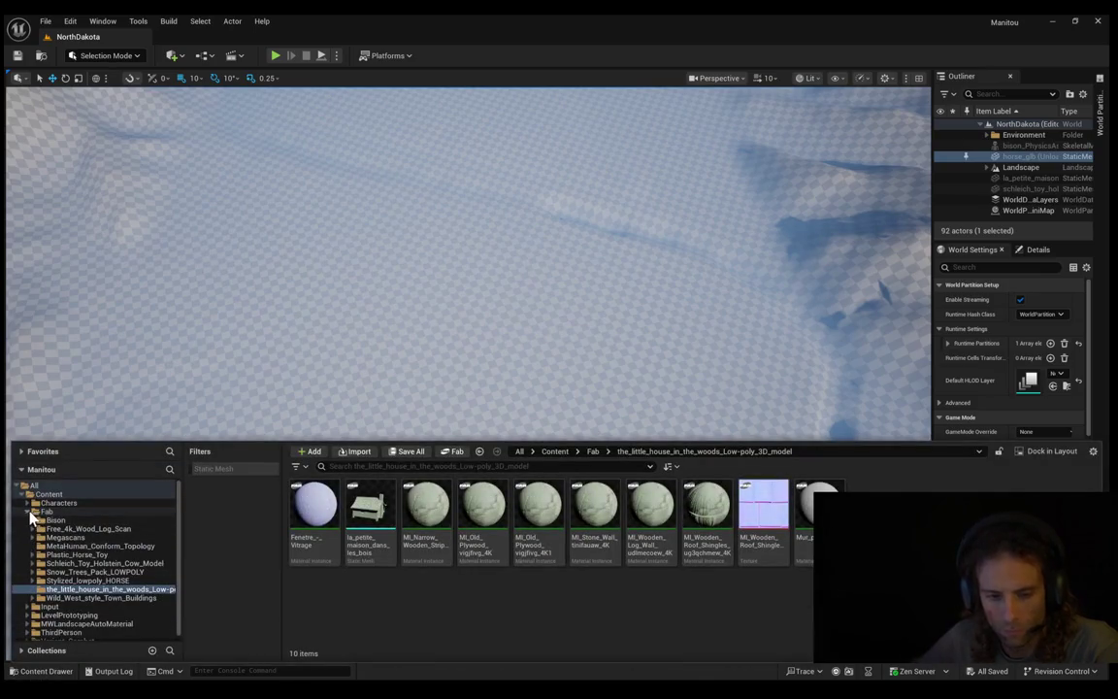
double_click(32, 513)
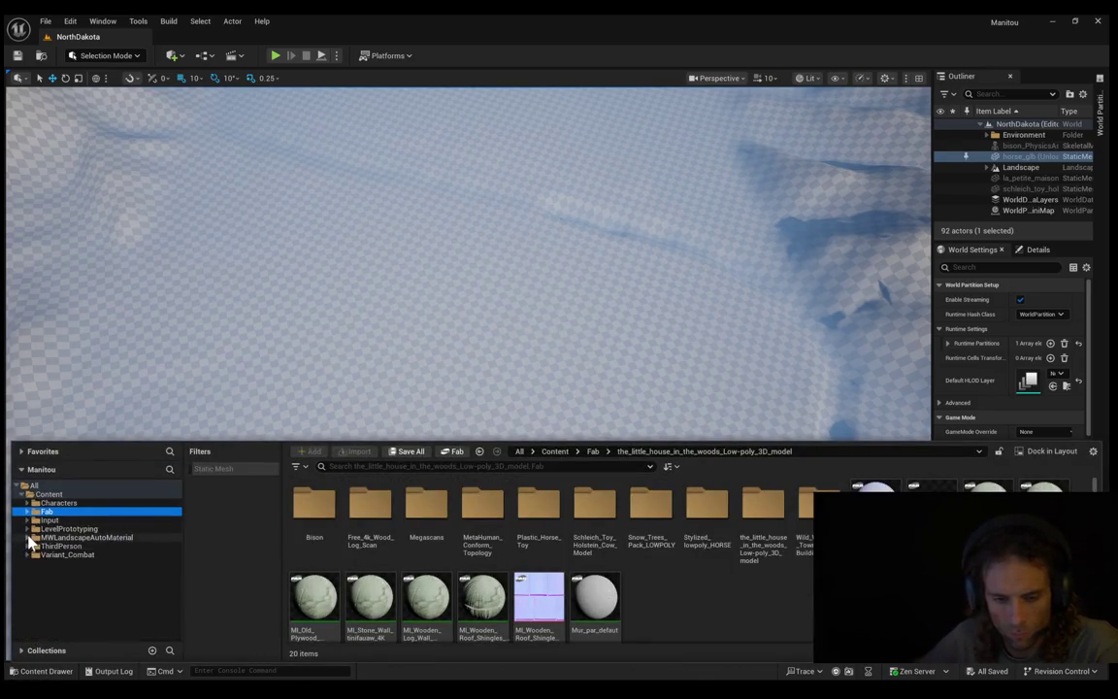
left_click(28, 529)
left_click(58, 546)
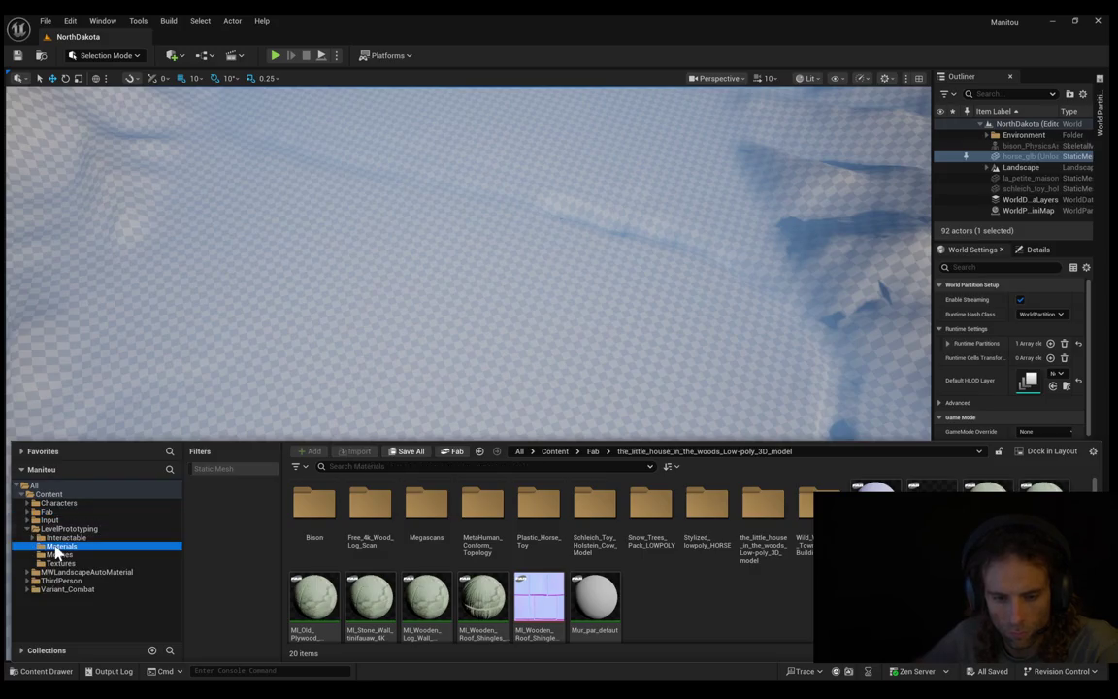
left_click(70, 555)
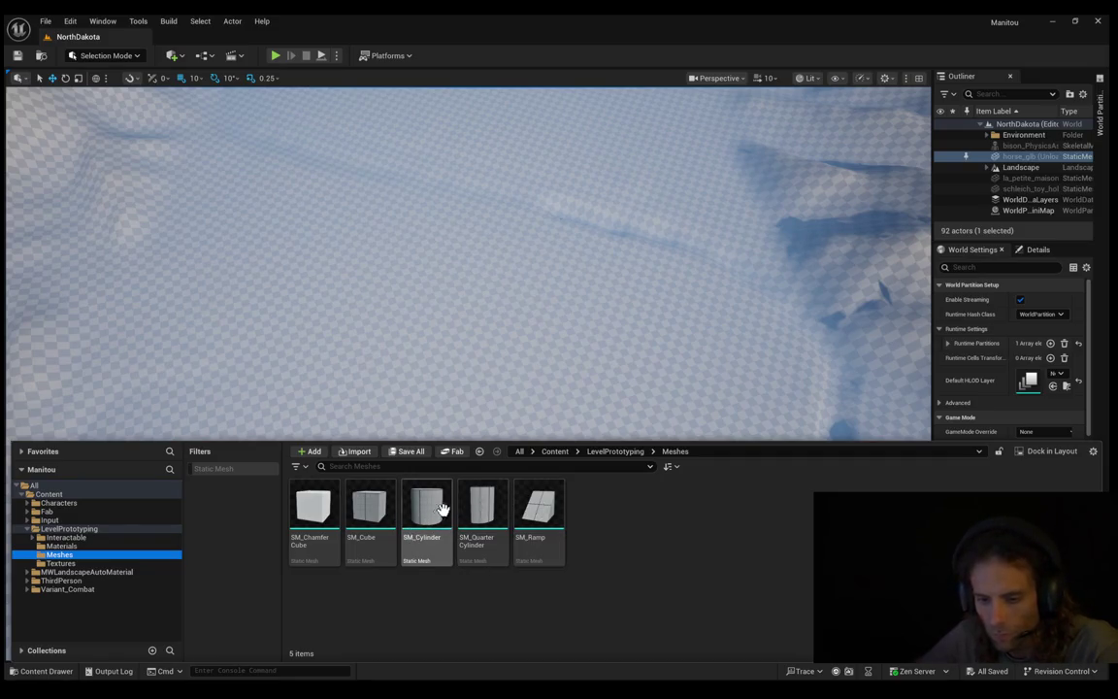
mouse_move(377, 512)
left_mouse_down()
mouse_move(394, 439)
mouse_move(375, 459)
mouse_move(399, 372)
mouse_move(406, 380)
left_mouse_up()
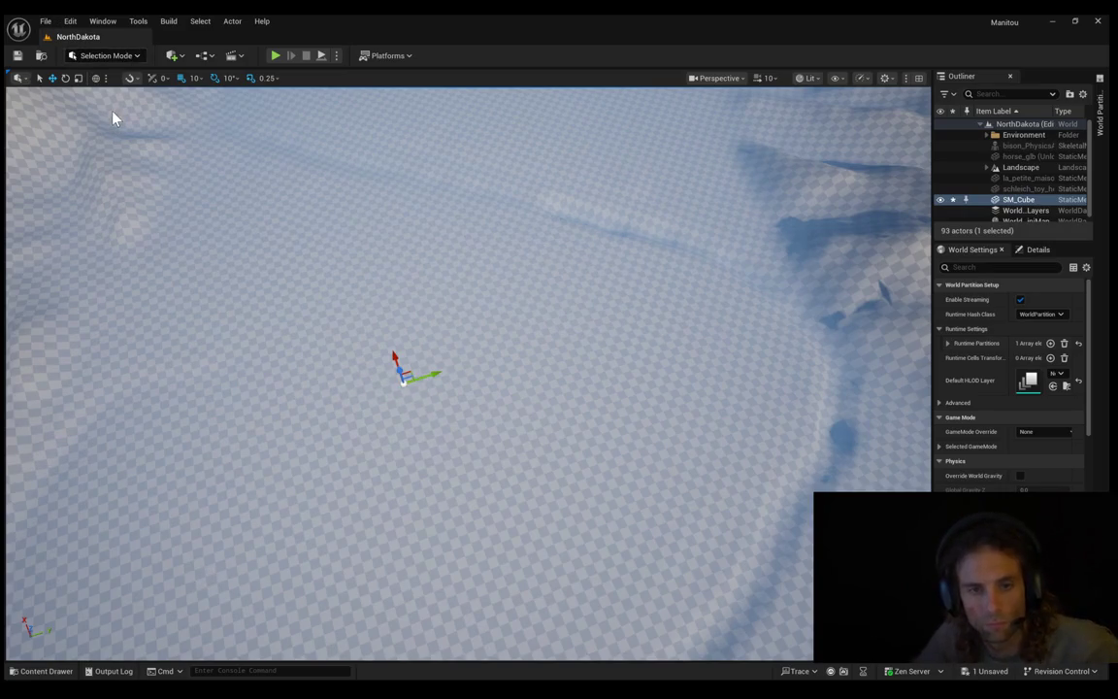
Step: Scale the cube uniformly to 100 using Modeling Mode's XForm Transform tool
key("shift+5")
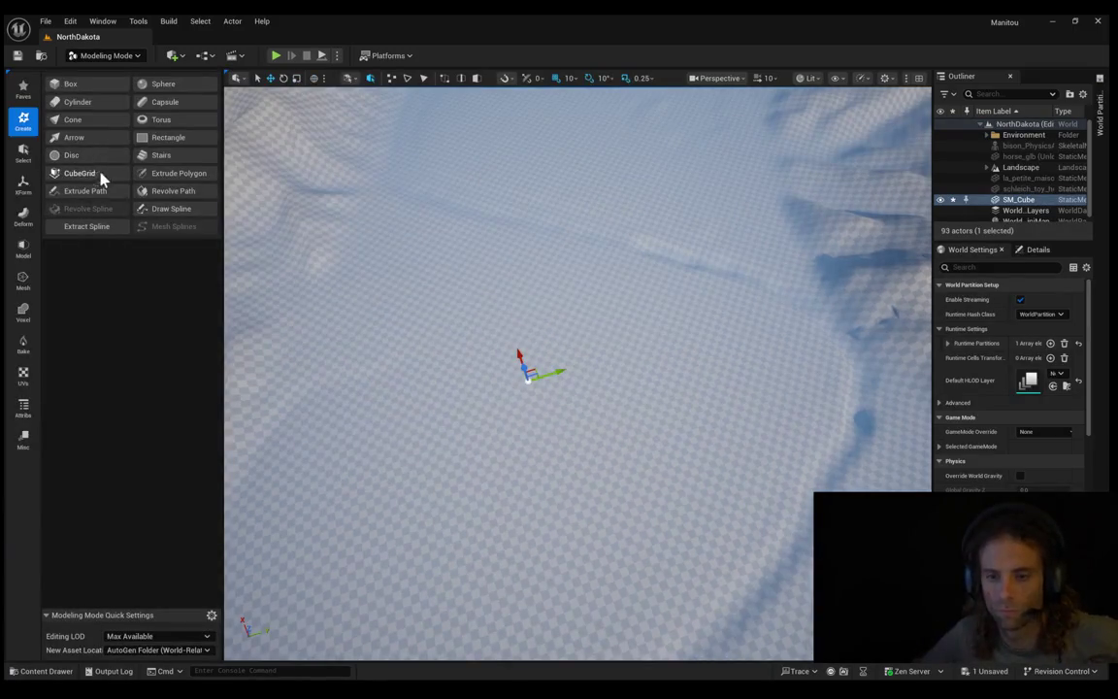
left_click(23, 184)
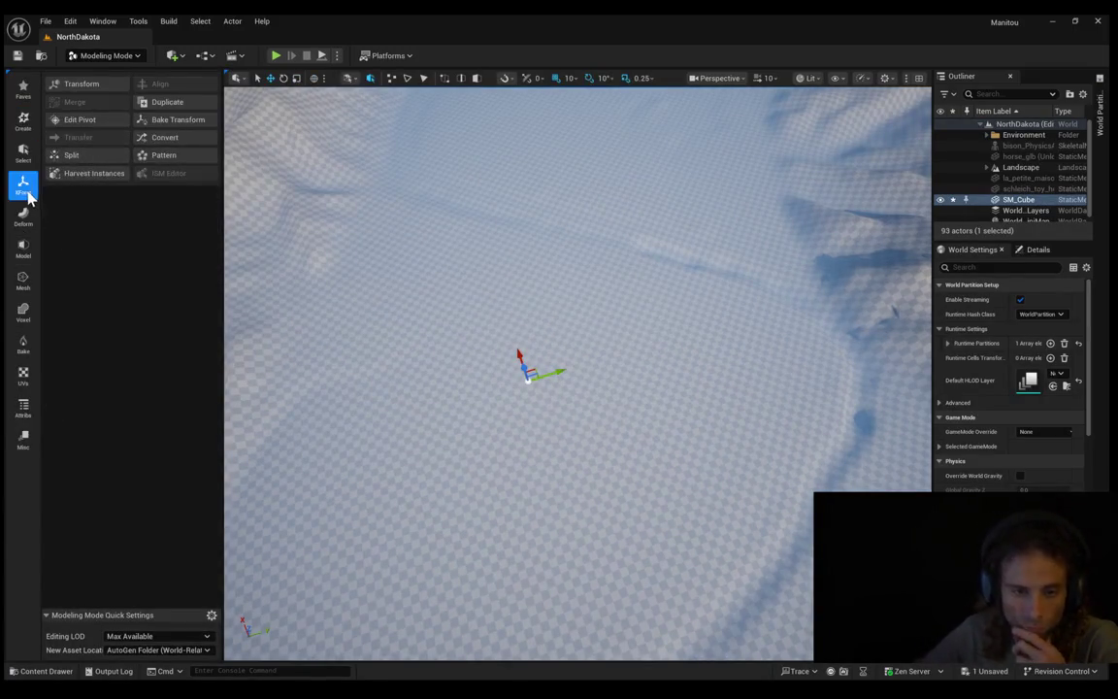
left_click(82, 86)
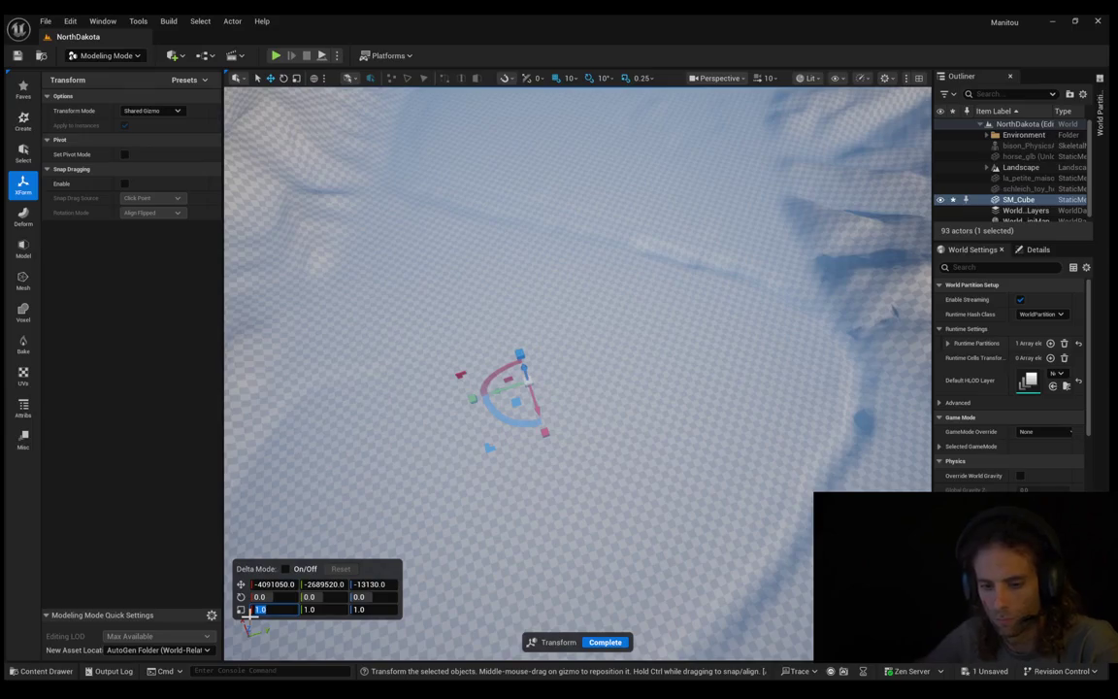
type("100")
key("Tab")
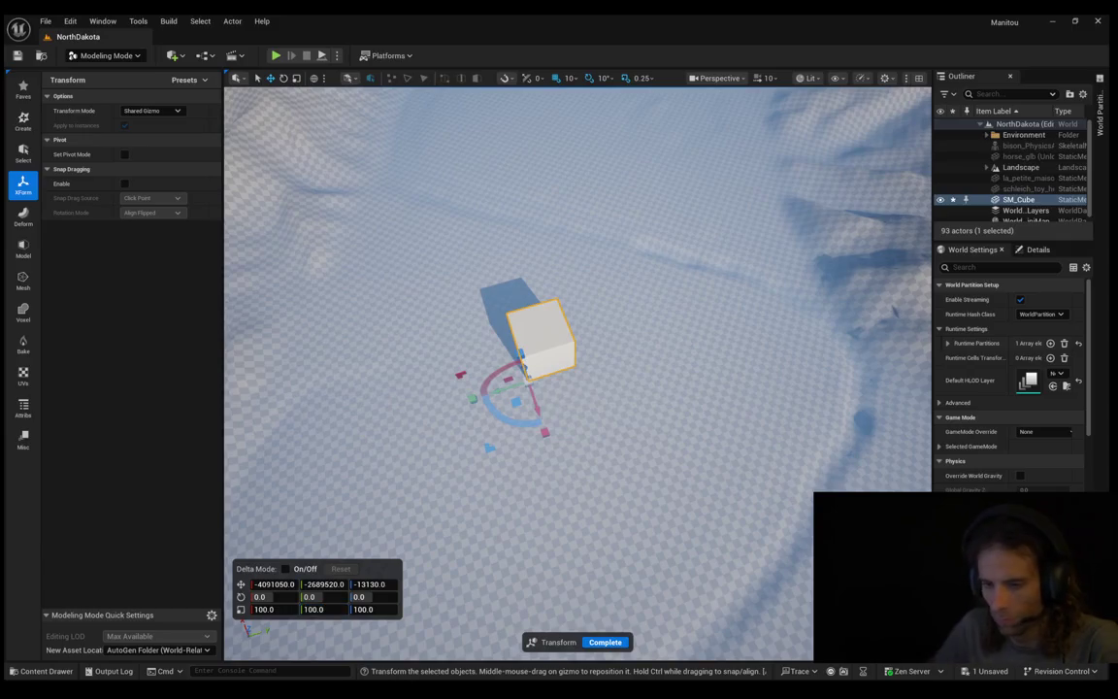
Step: Complete the transform and drag the enlarged cube onto flat landscape ground
left_click(581, 278)
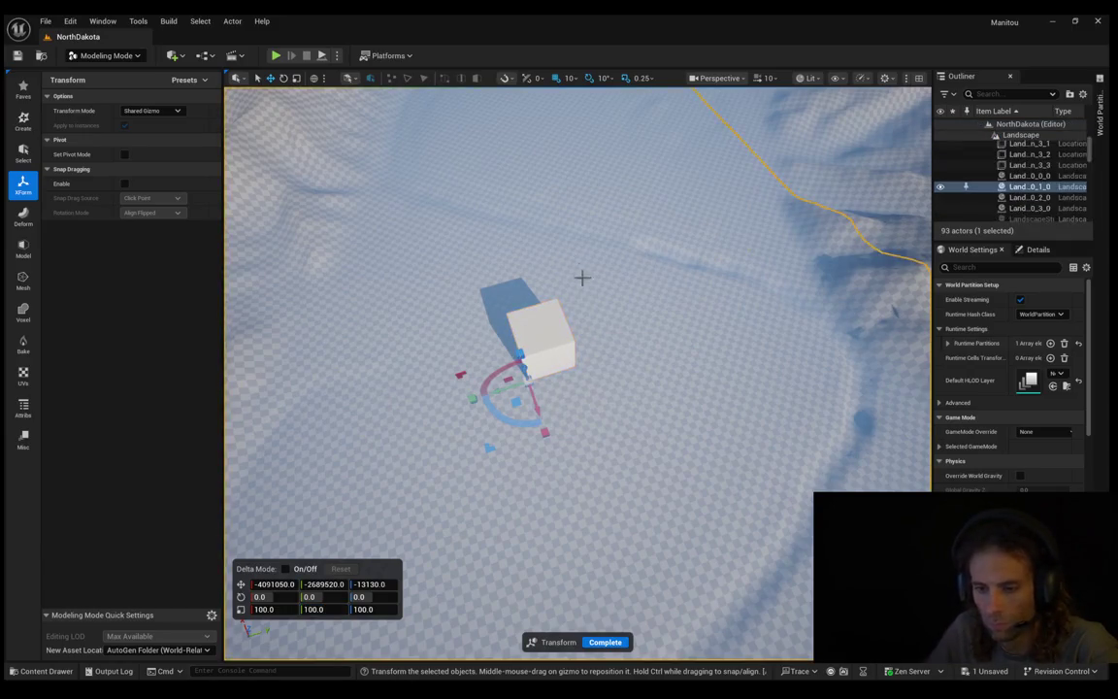
left_click(605, 642)
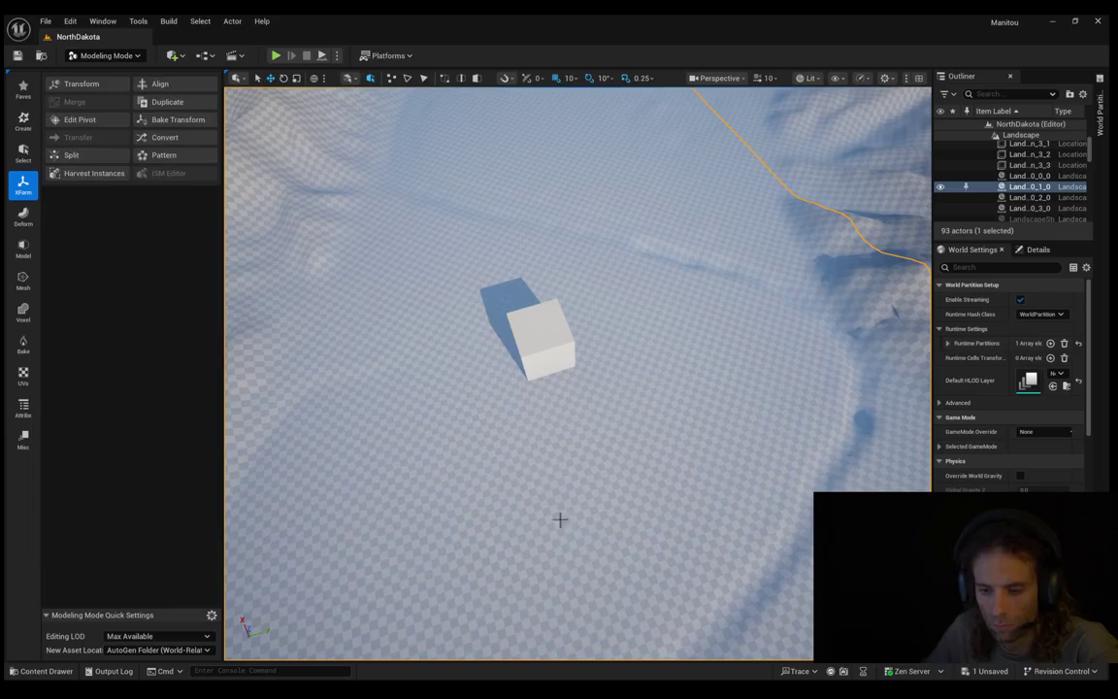
left_click(559, 337)
mouse_move(524, 377)
left_mouse_down()
mouse_move(543, 386)
mouse_move(524, 370)
mouse_move(546, 370)
left_mouse_up()
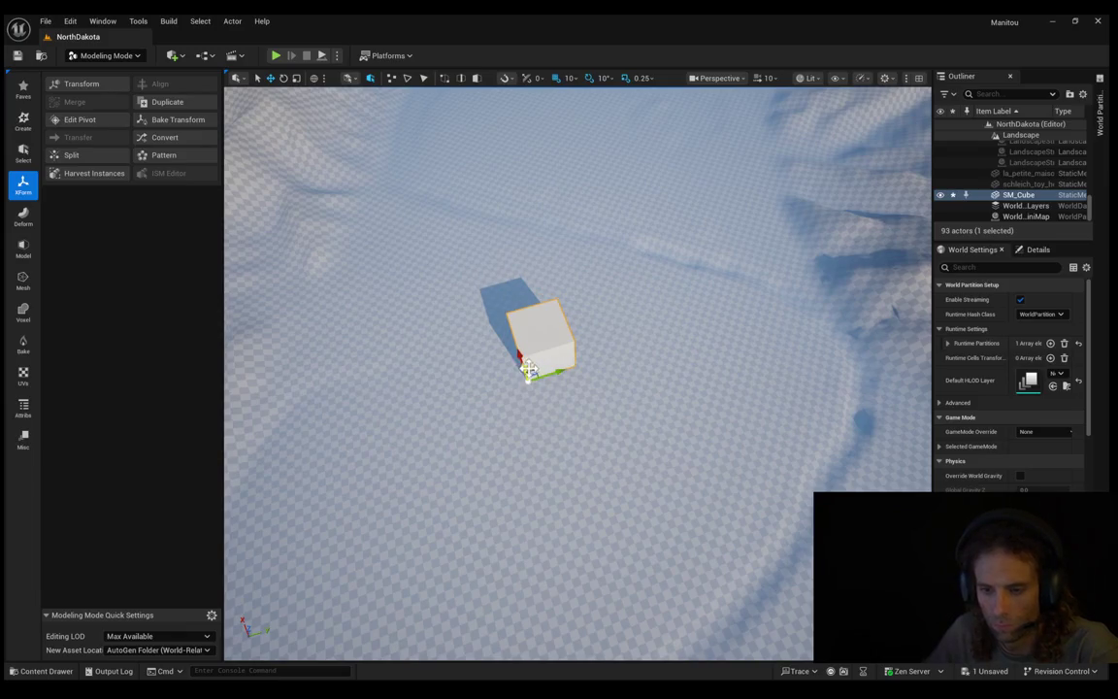
left_click_drag(533, 373, 643, 407)
mouse_move(644, 405)
left_mouse_down()
mouse_move(669, 381)
mouse_move(532, 418)
left_mouse_up()
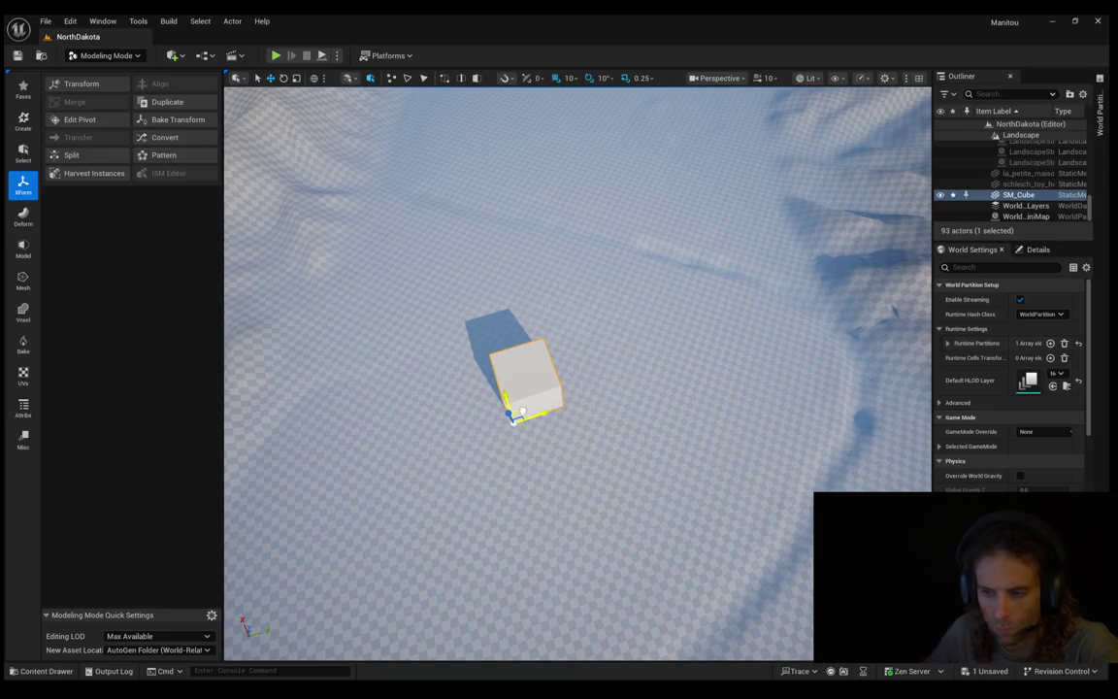
scroll(519, 411, "down", 10)
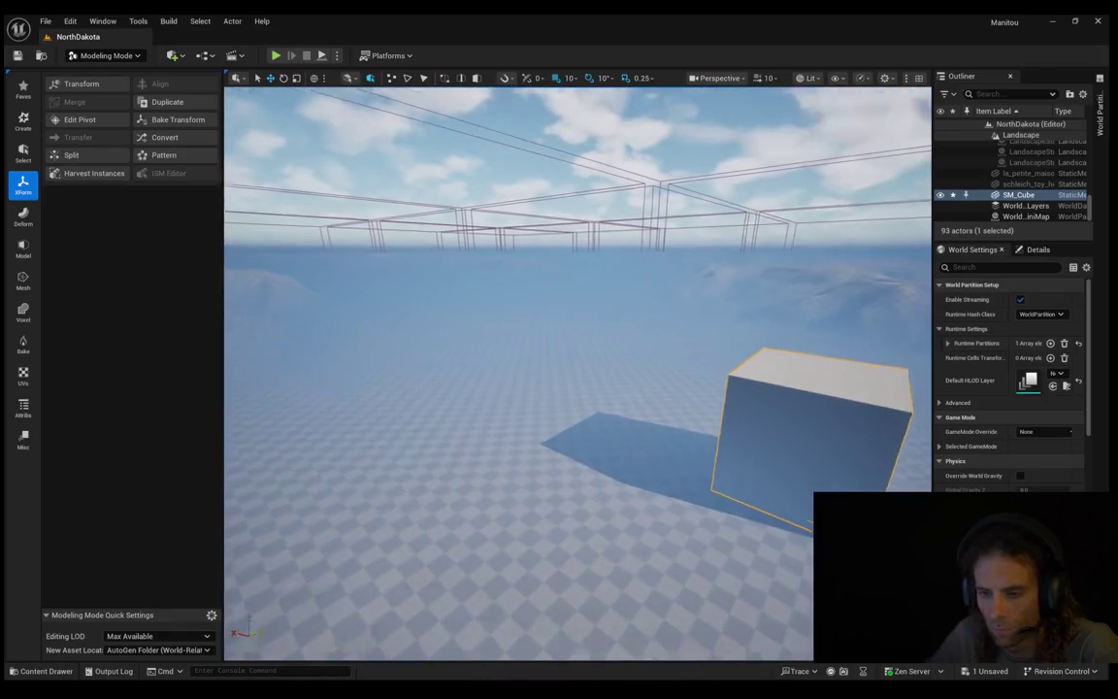
left_click(667, 470)
Step: Playtest with Alt+P, running the mannequin forward and jumping twice near the cube, then exit with Escape
key("alt+p")
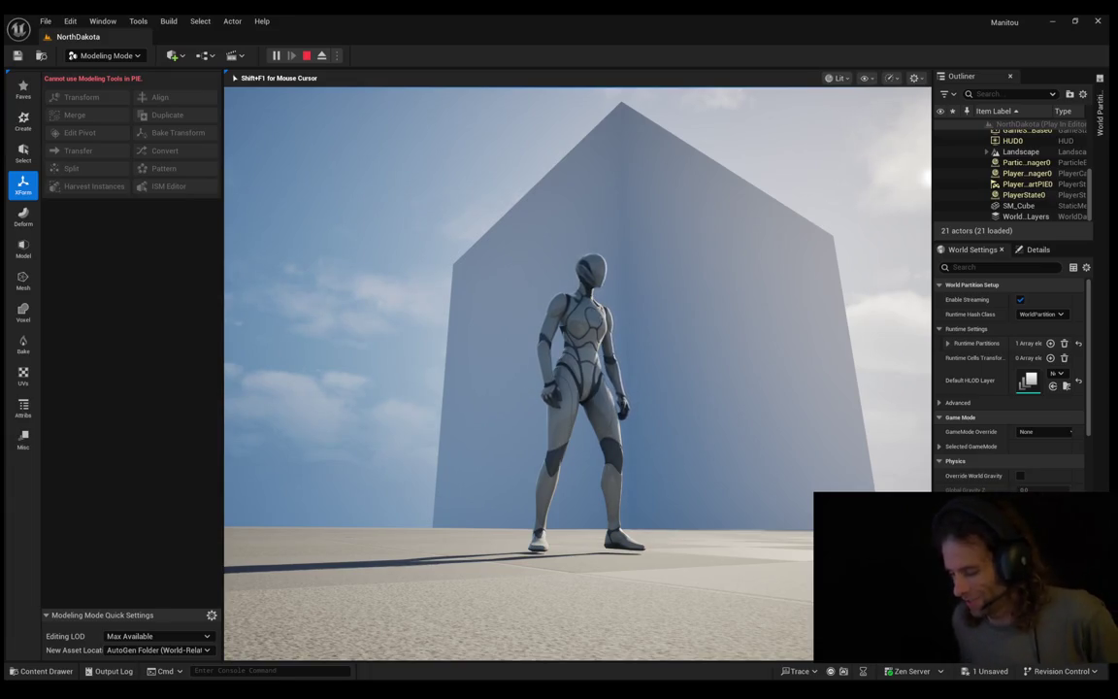
key("w")
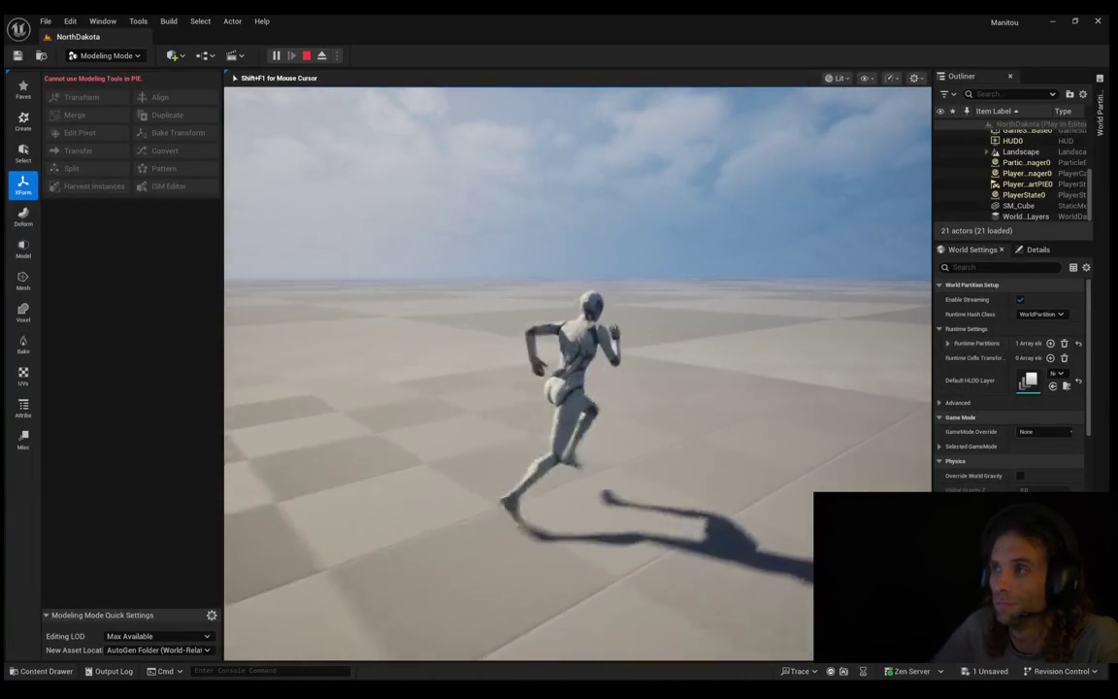
key("space")
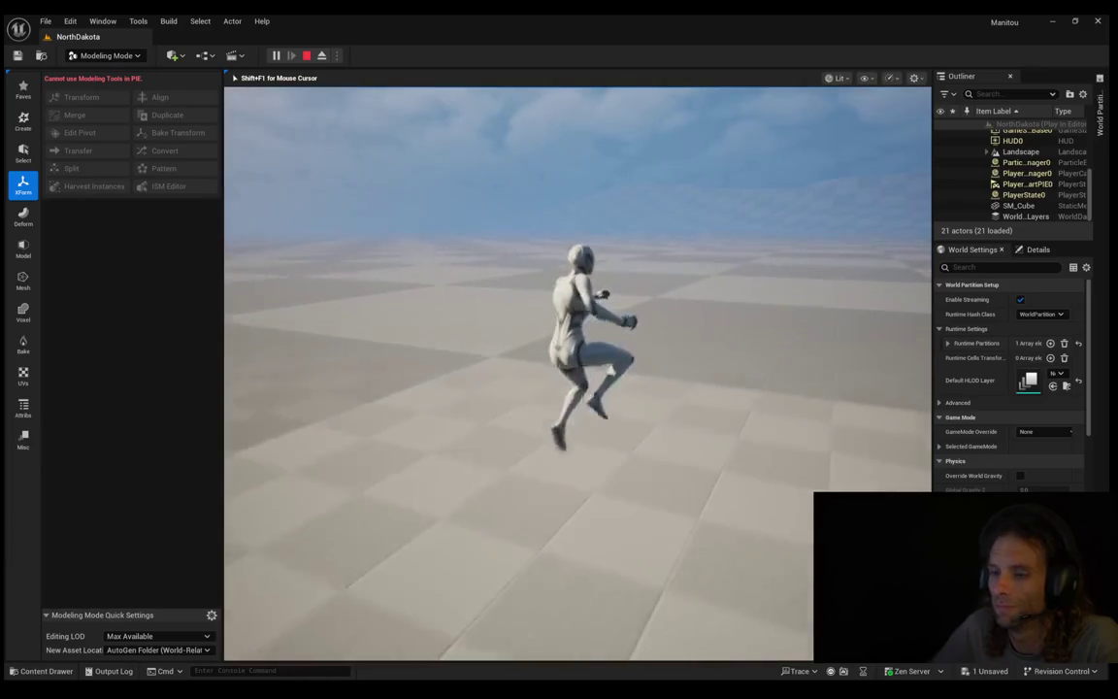
key("space")
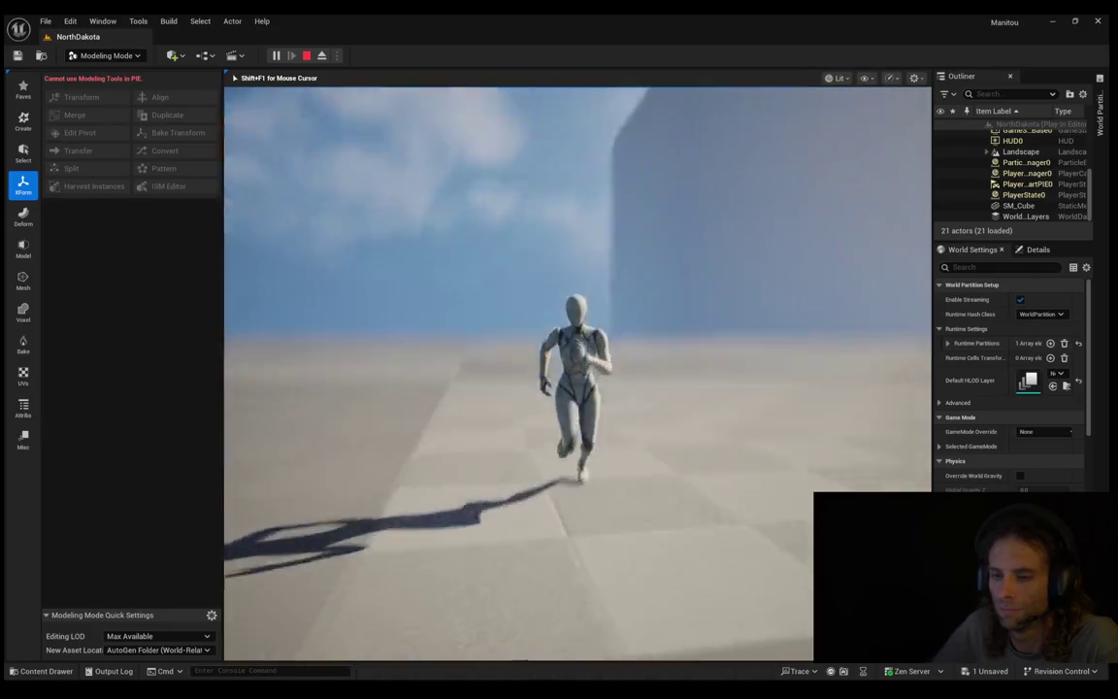
key("Escape")
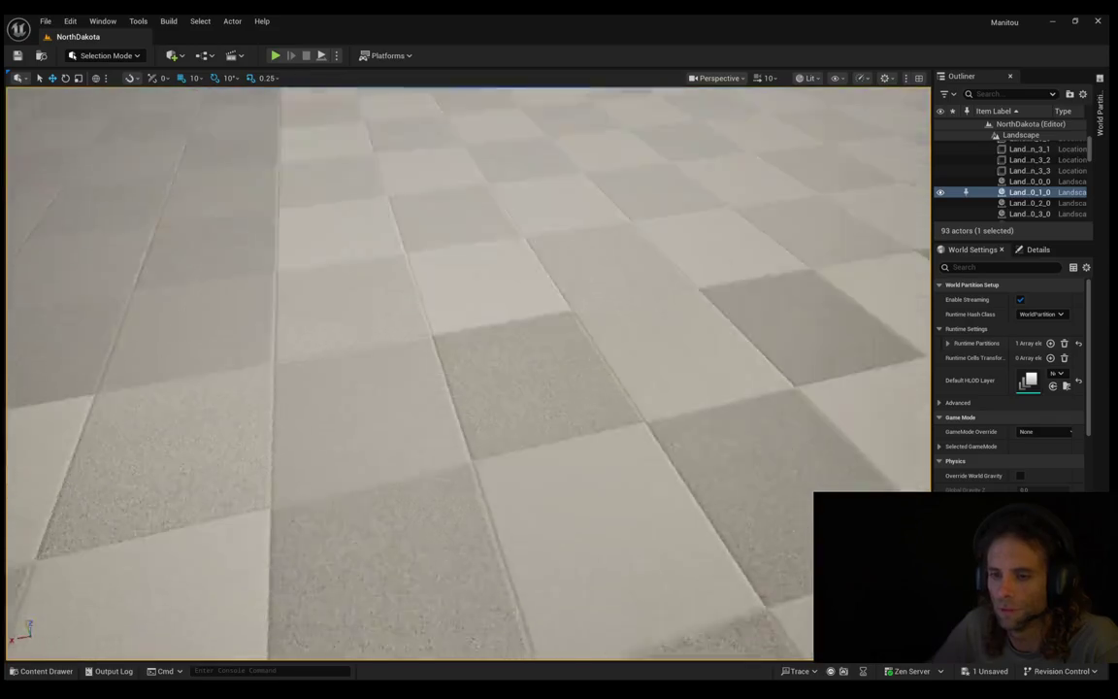
Step: Pull the camera back to view the cube on flat ground below the eroded ridges
scroll(466, 369, "down", 5)
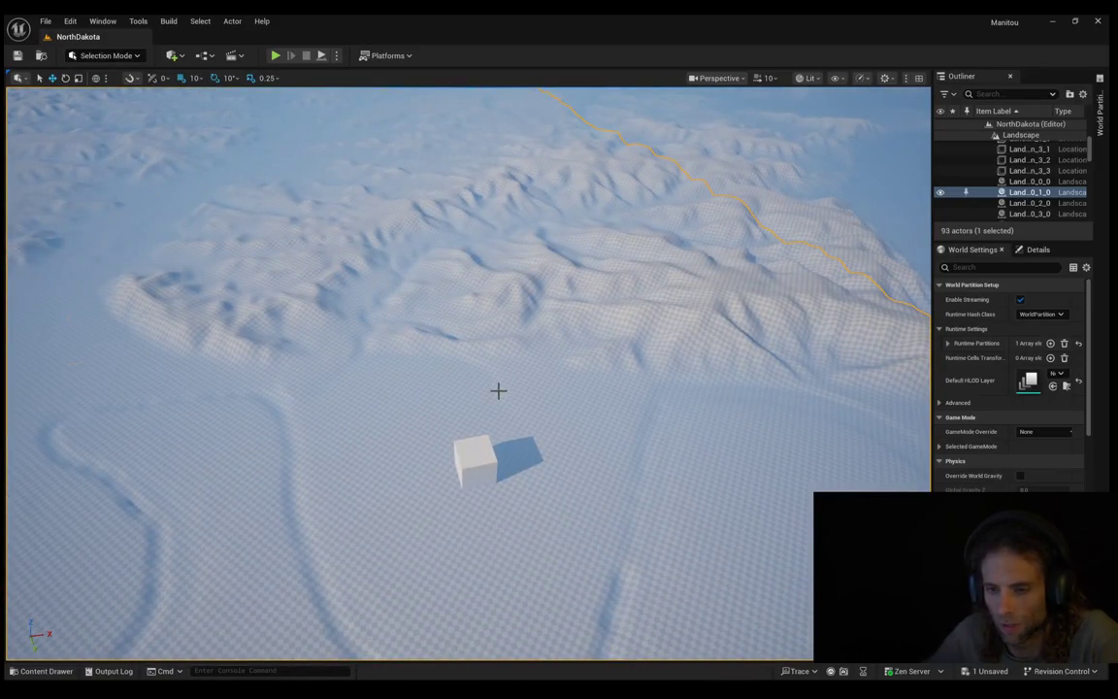
left_click(409, 463)
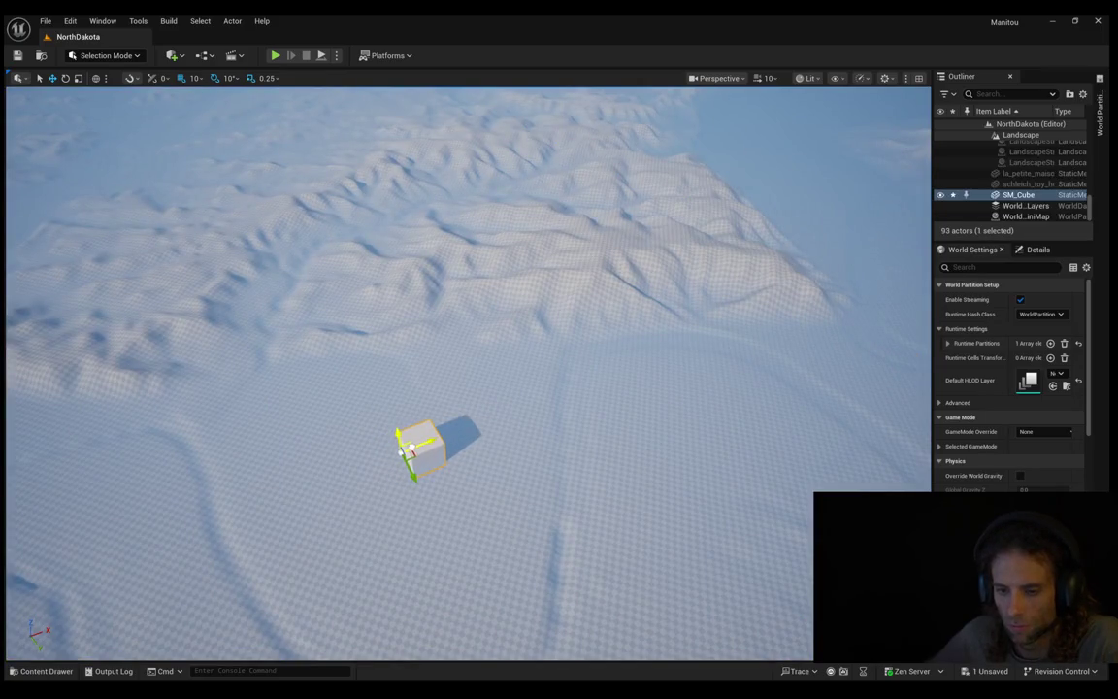
mouse_move(395, 458)
left_mouse_down()
mouse_move(381, 422)
mouse_move(335, 399)
mouse_move(381, 422)
mouse_move(402, 478)
mouse_move(308, 447)
mouse_move(236, 398)
mouse_move(254, 414)
left_mouse_up()
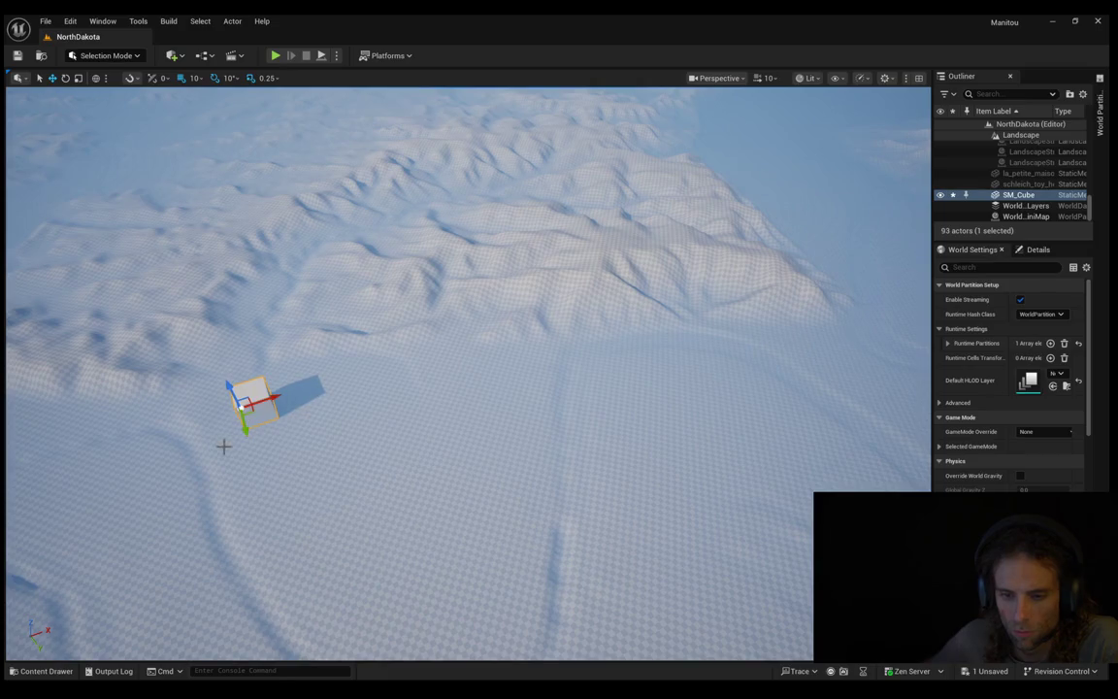
scroll(466, 369, "down", 10)
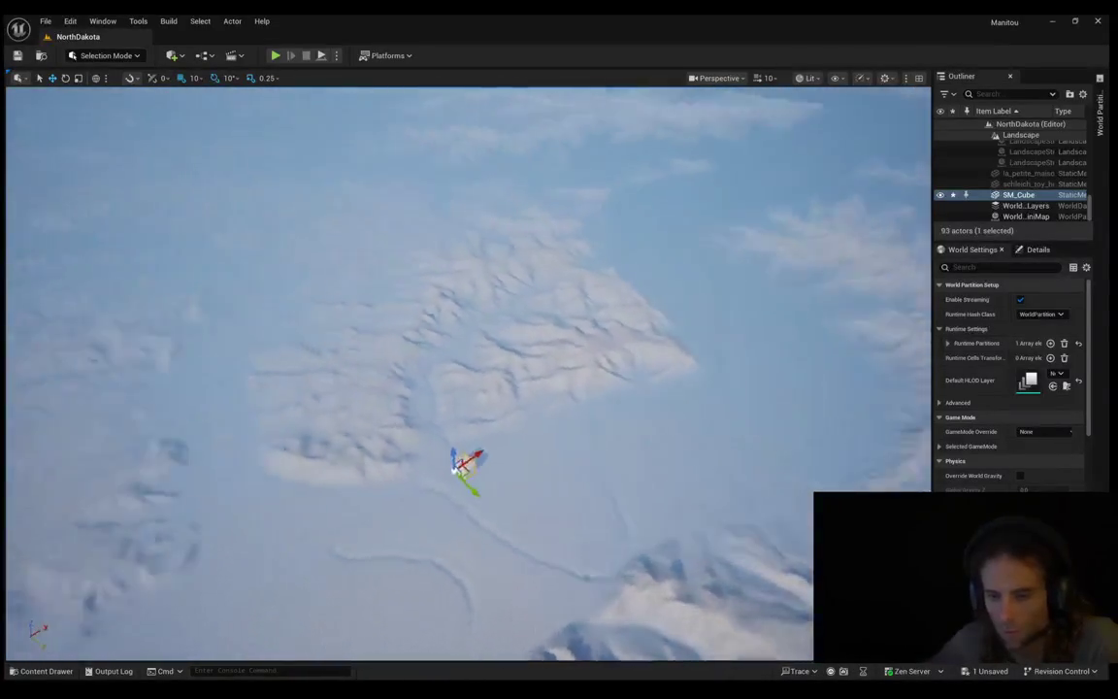
scroll(466, 369, "down", 8)
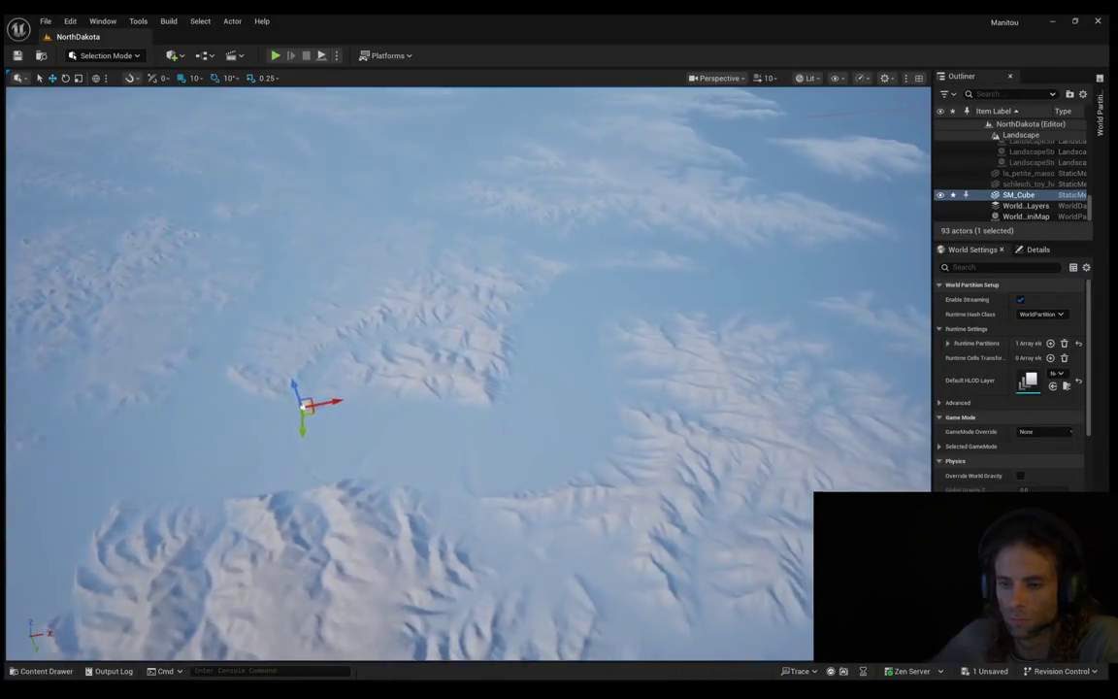
scroll(466, 369, "up", 10)
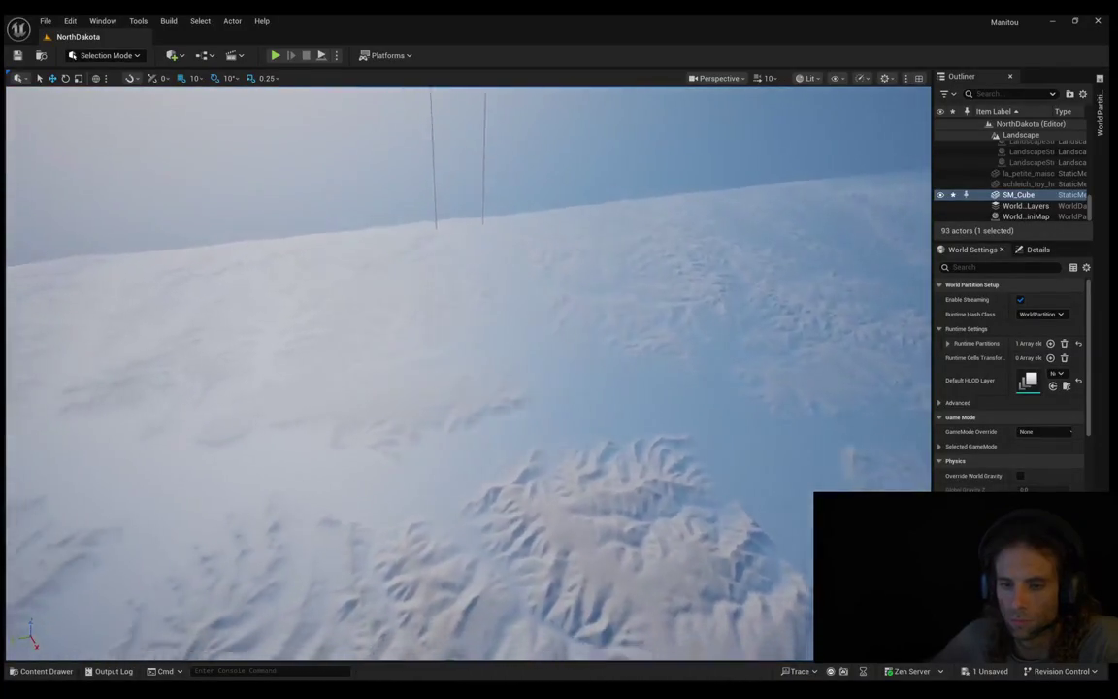
scroll(466, 369, "down", 5)
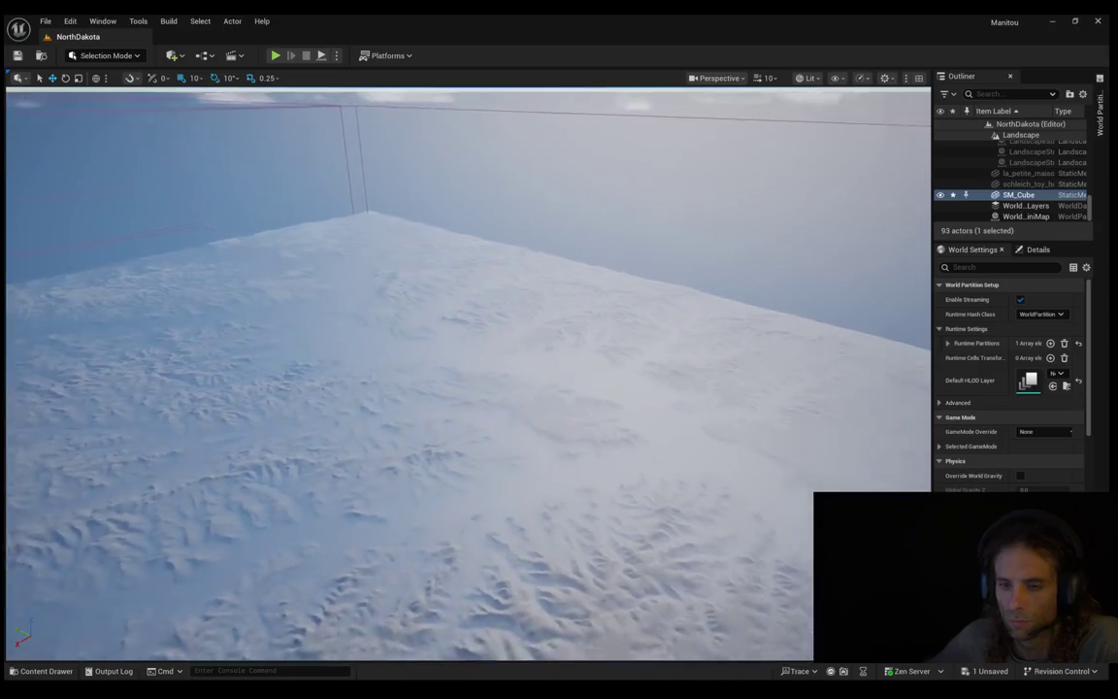
scroll(466, 369, "down", 5)
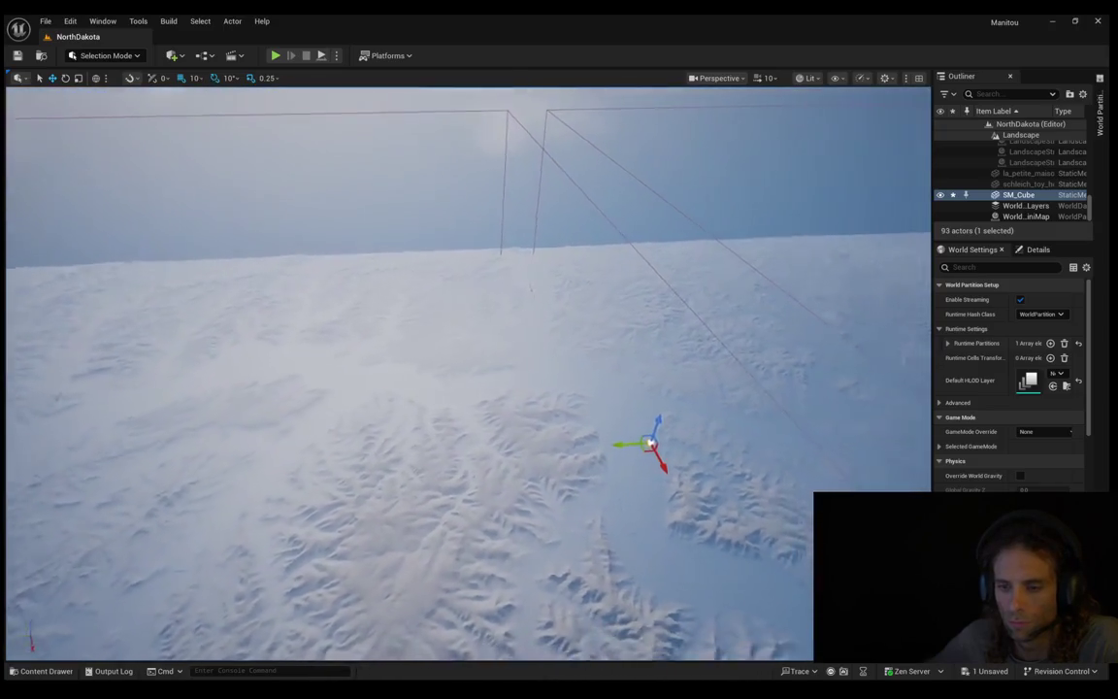
scroll(466, 369, "up", 10)
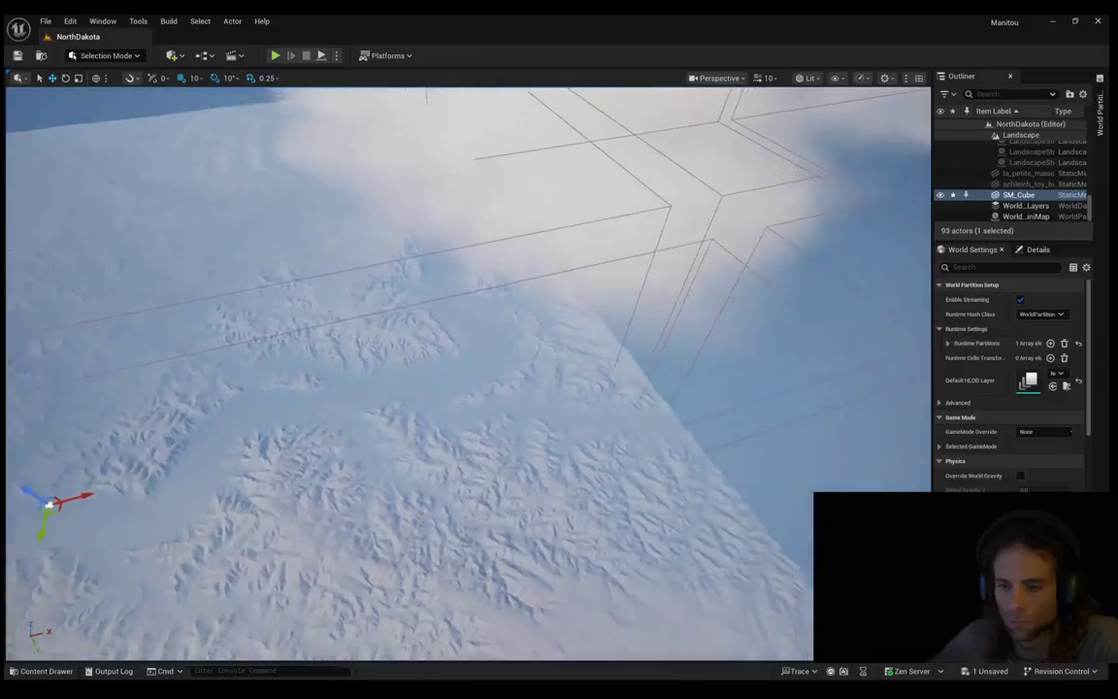
scroll(466, 369, "down", 10)
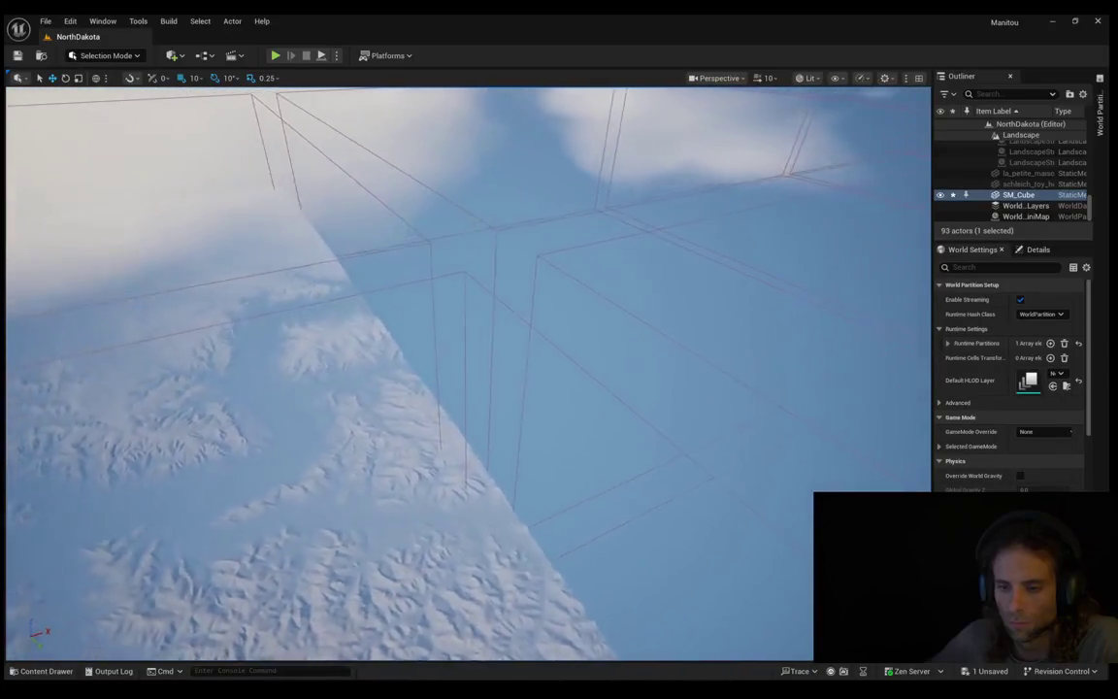
scroll(466, 369, "down", 10)
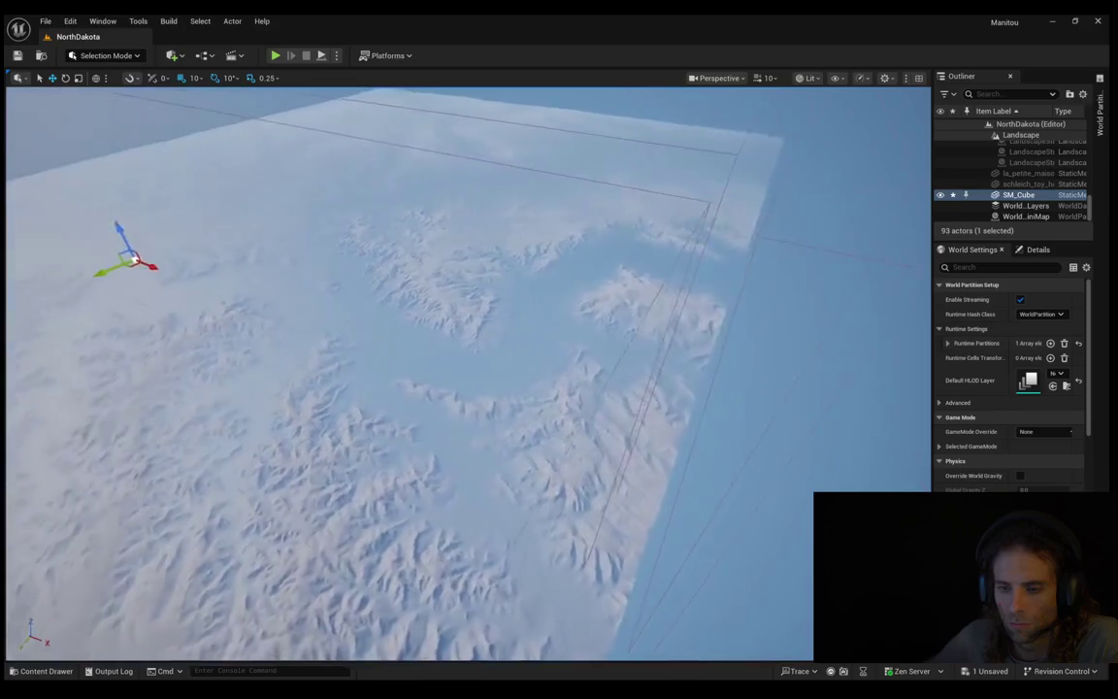
scroll(466, 369, "down", 10)
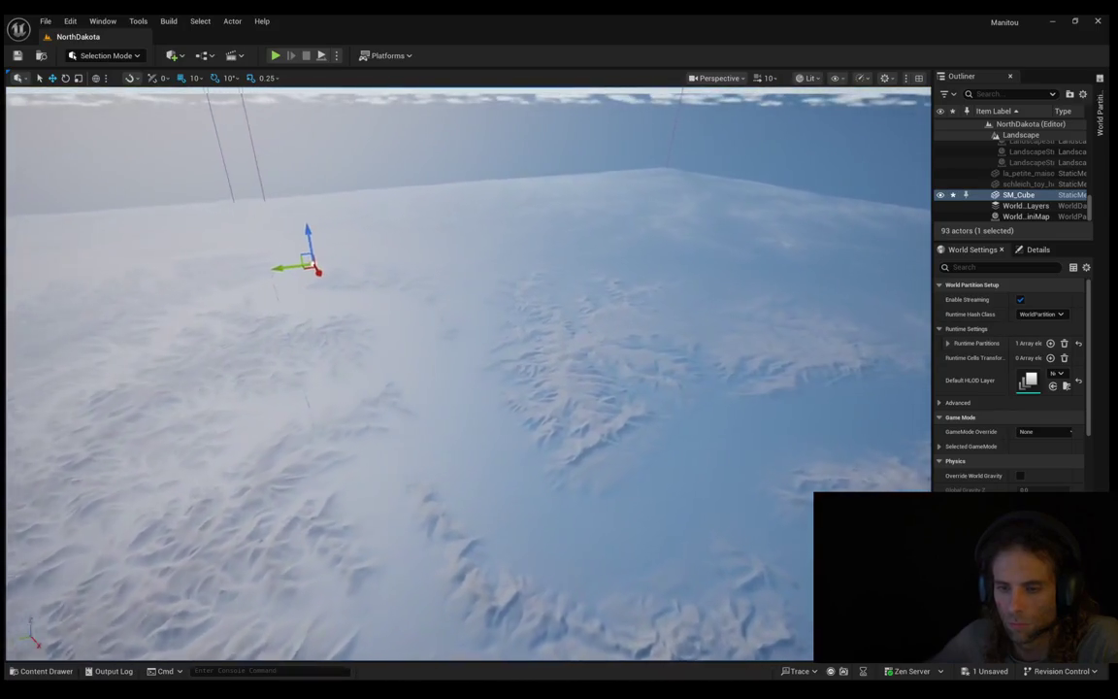
key("Escape")
mouse_move(77, 367)
left_mouse_down()
mouse_move(78, 320)
mouse_move(101, 277)
mouse_move(109, 367)
left_mouse_up()
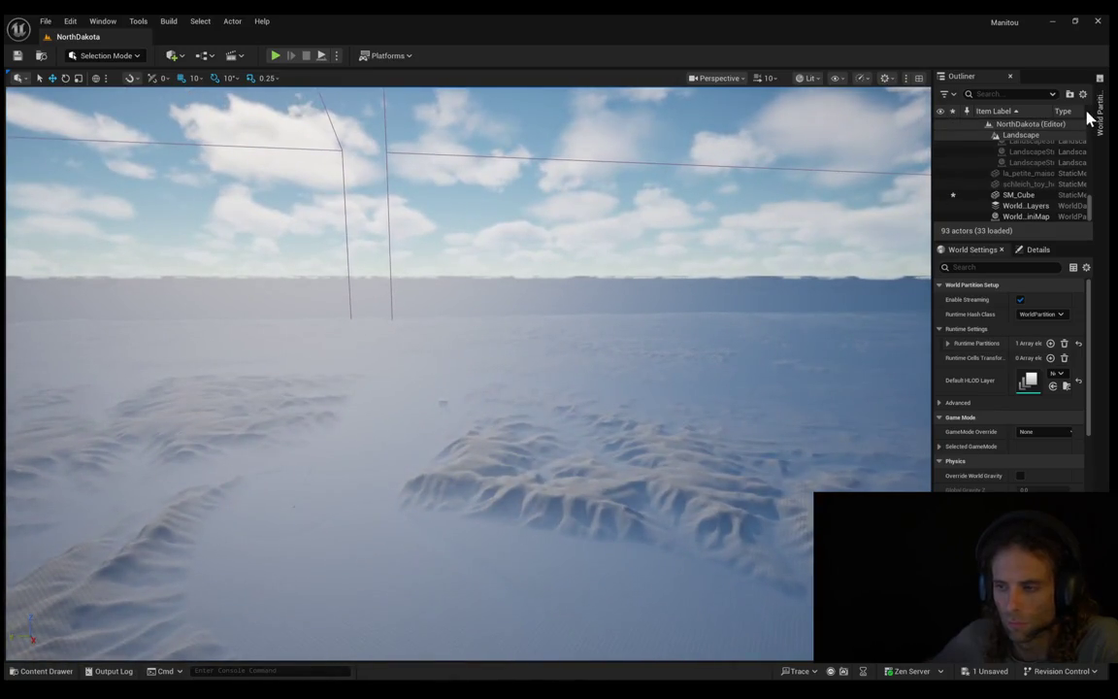
scroll(1063, 173, "up", 2)
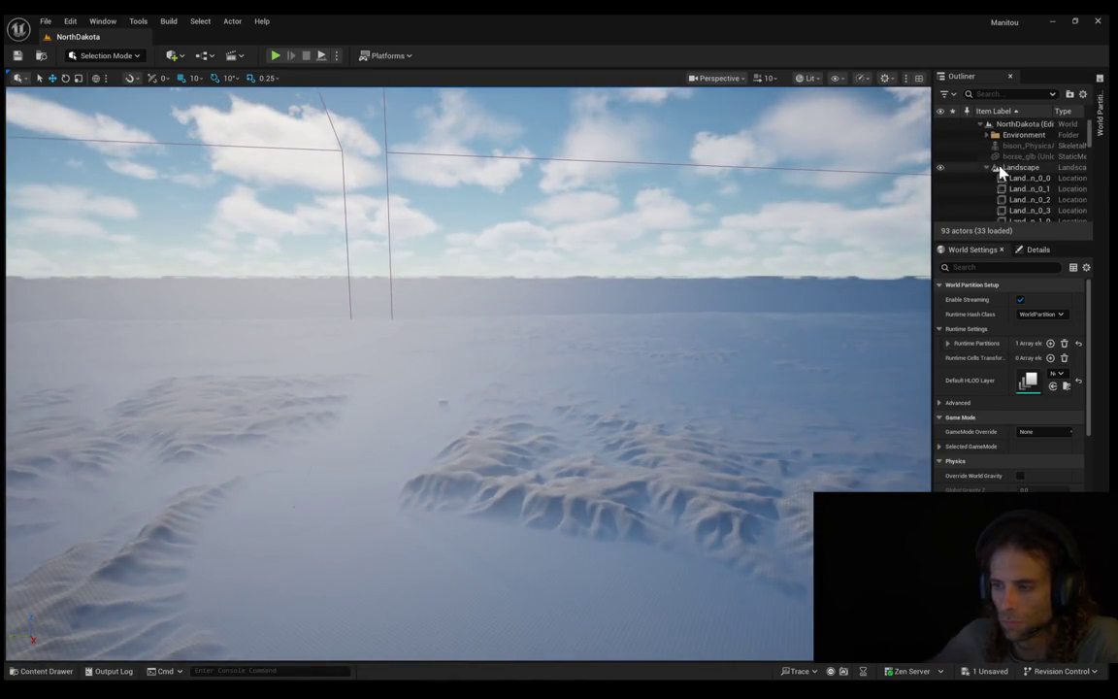
Step: Hide ExponentialFog, SkyLight and VolumetricCloud in the Outliner's Environment folder and fly toward the cube
left_click(987, 167)
left_click(987, 135)
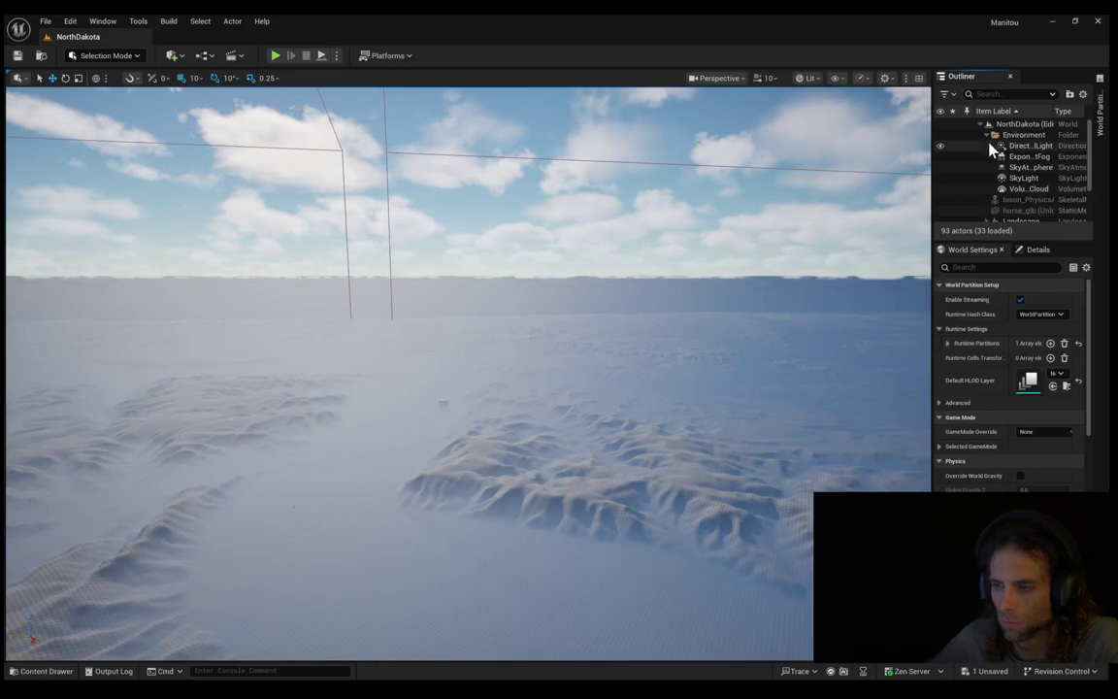
left_click(939, 157)
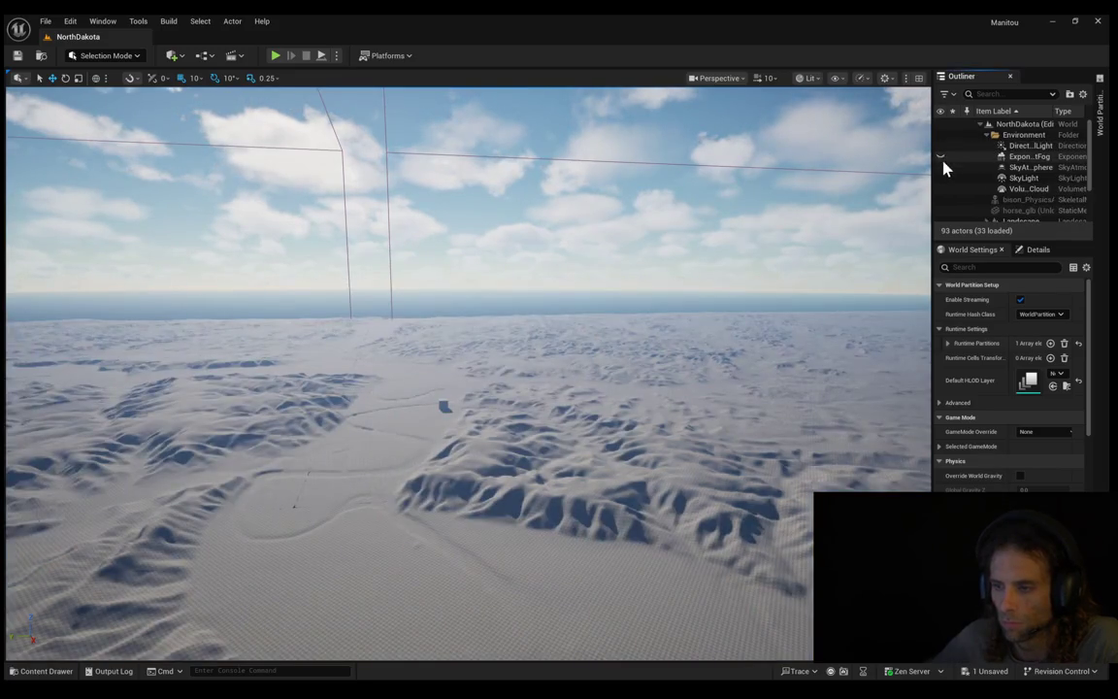
left_click(939, 179)
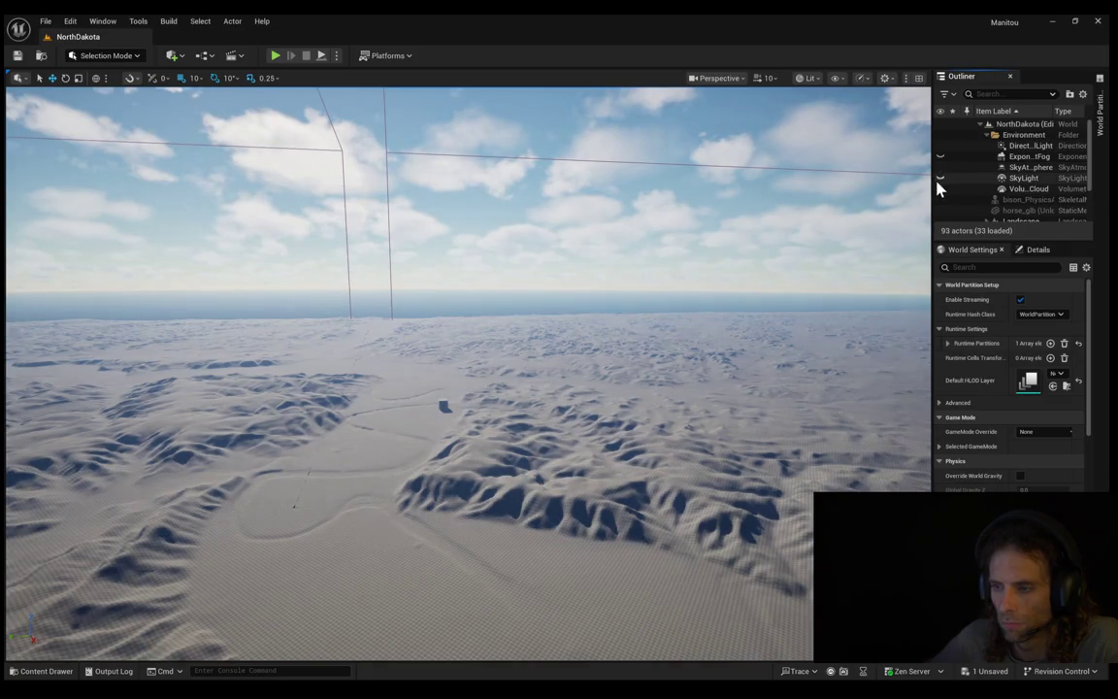
left_click(939, 190)
mouse_move(917, 206)
left_mouse_down()
mouse_move(917, 292)
mouse_move(903, 209)
mouse_move(854, 213)
left_mouse_up()
mouse_move(572, 355)
left_mouse_down()
mouse_move(573, 330)
mouse_move(573, 388)
mouse_move(572, 355)
left_mouse_up()
scroll(573, 355, "down", 2)
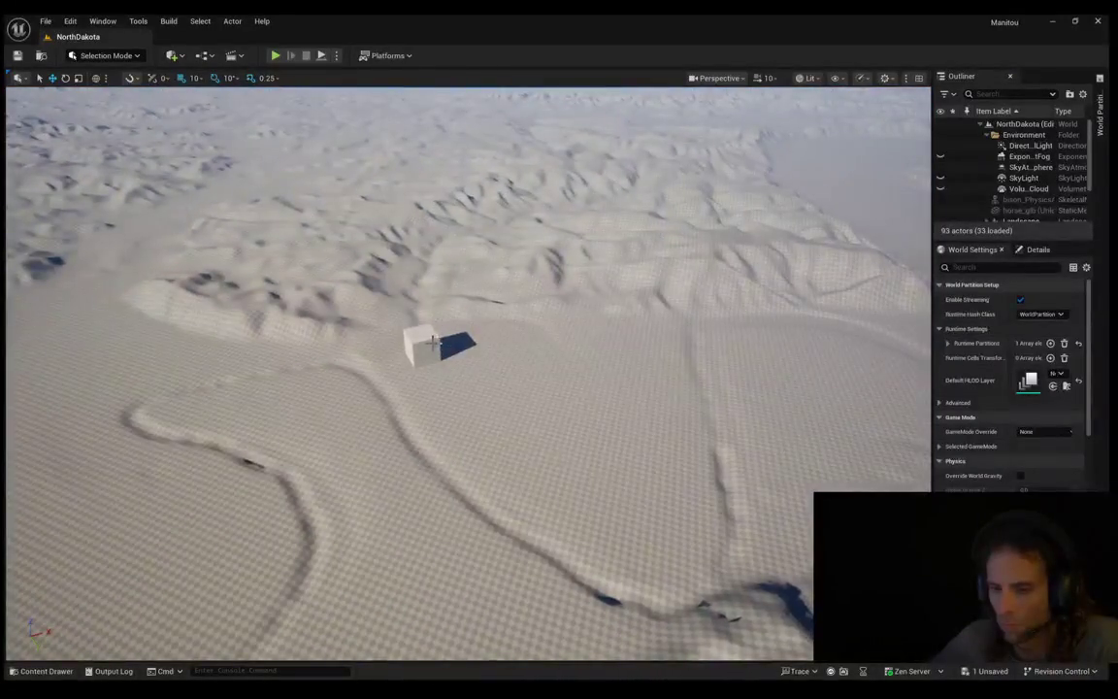
Step: Select SM_Cube and run then complete Modeling Mode's XForm Transform tool on it
left_click(428, 352)
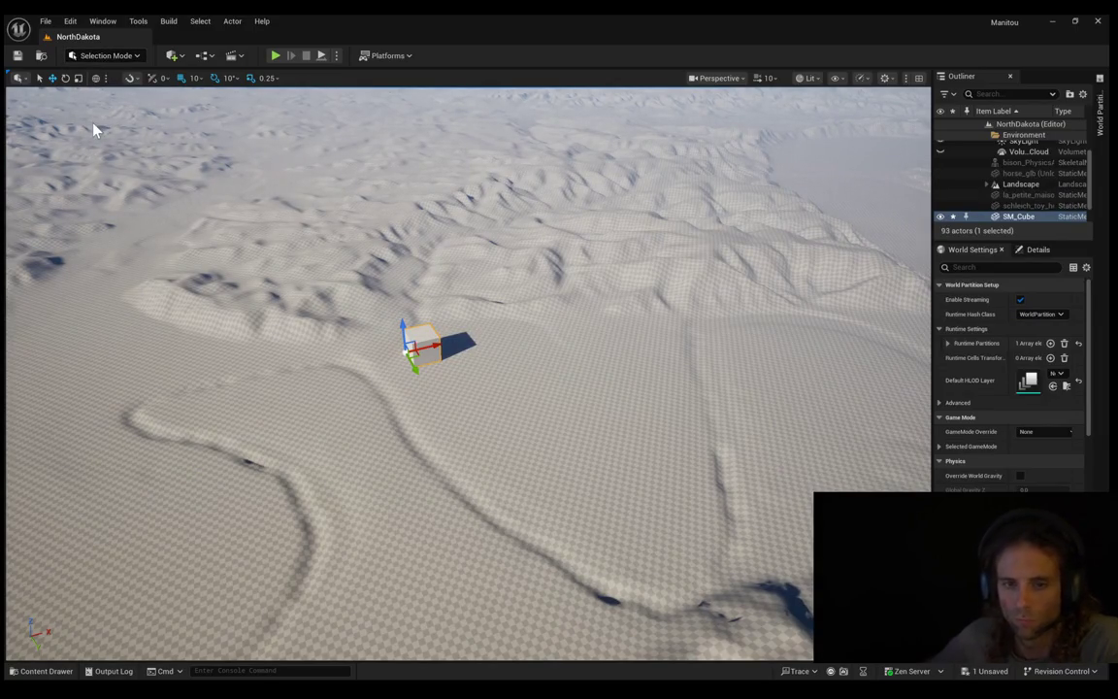
key("shift+5")
left_click(24, 184)
left_click(275, 608)
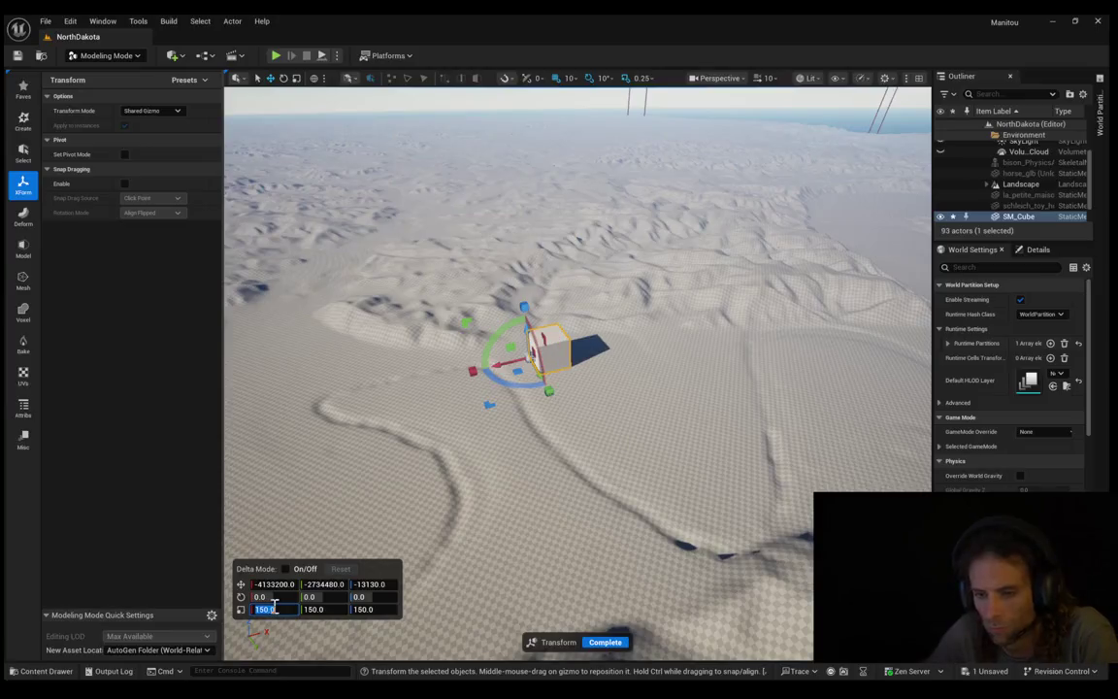
left_click(606, 642)
left_click(549, 379)
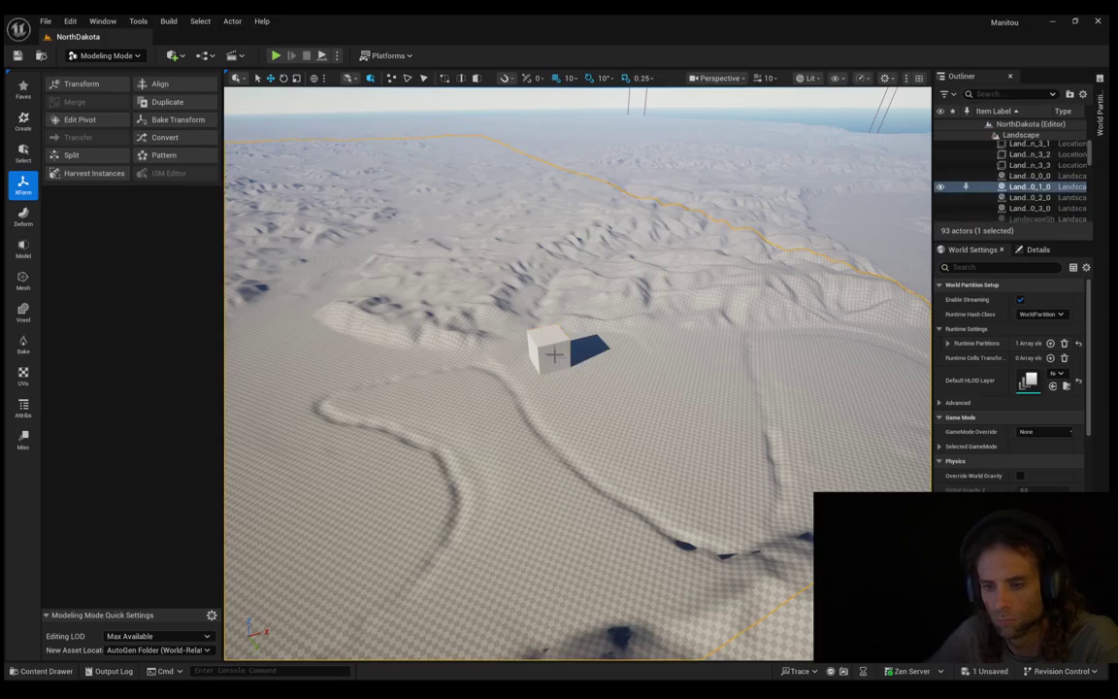
left_click(553, 352)
Step: Drag the cube's gizmo onto a flat spot beside a river channel
left_click_drag(538, 360, 576, 387)
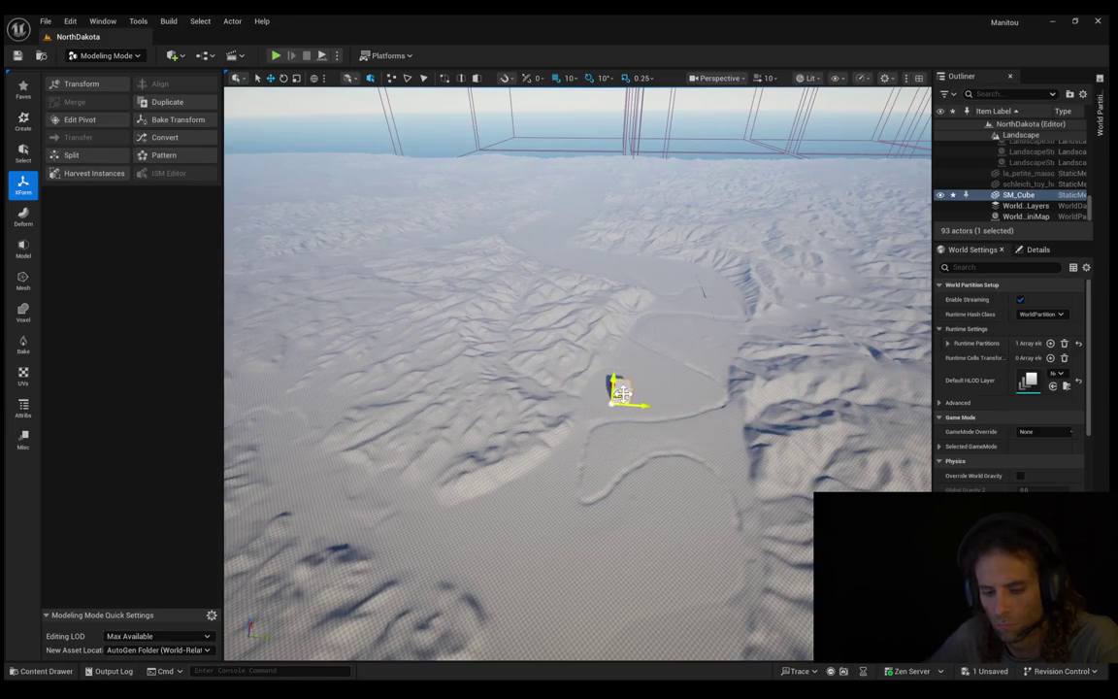
left_click_drag(621, 394, 621, 394)
mouse_move(475, 467)
left_mouse_down()
mouse_move(416, 504)
mouse_move(416, 534)
left_mouse_up()
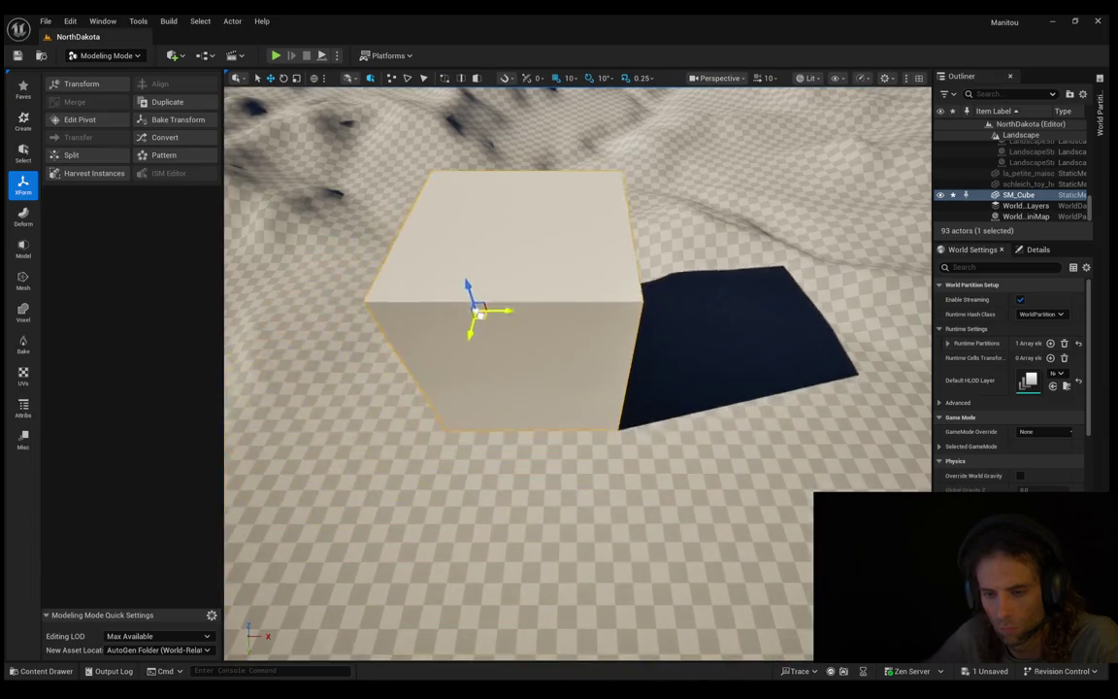
mouse_move(491, 298)
left_mouse_down()
mouse_move(464, 324)
mouse_move(405, 337)
mouse_move(457, 320)
mouse_move(452, 534)
mouse_move(417, 543)
left_mouse_up()
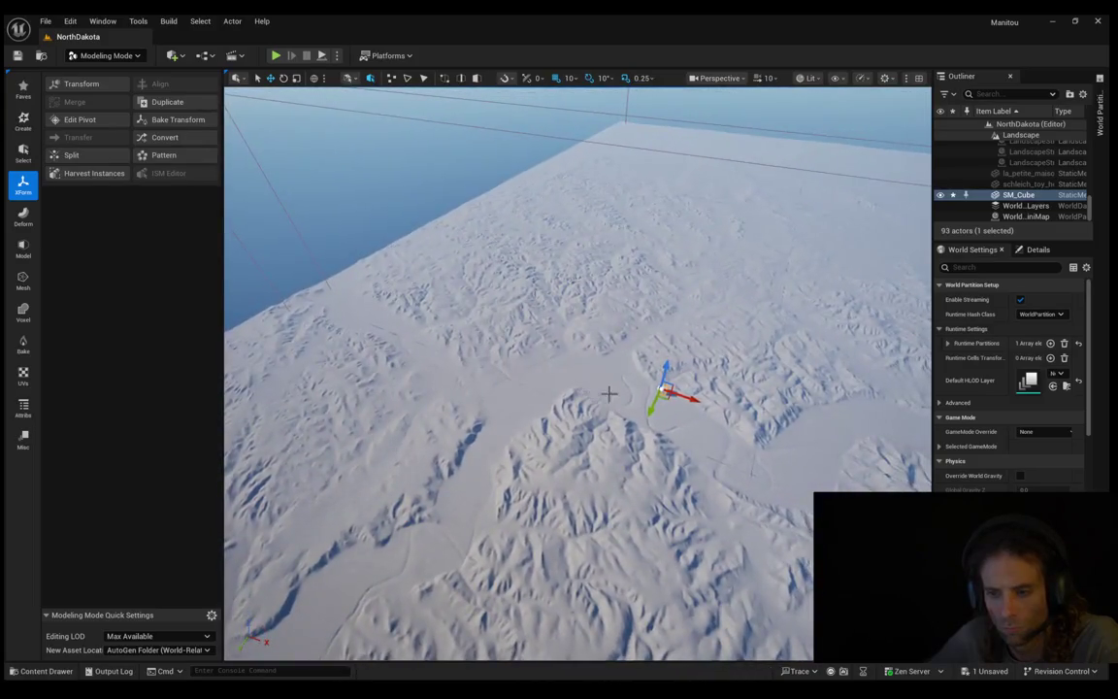
left_click(669, 394)
left_click(668, 391)
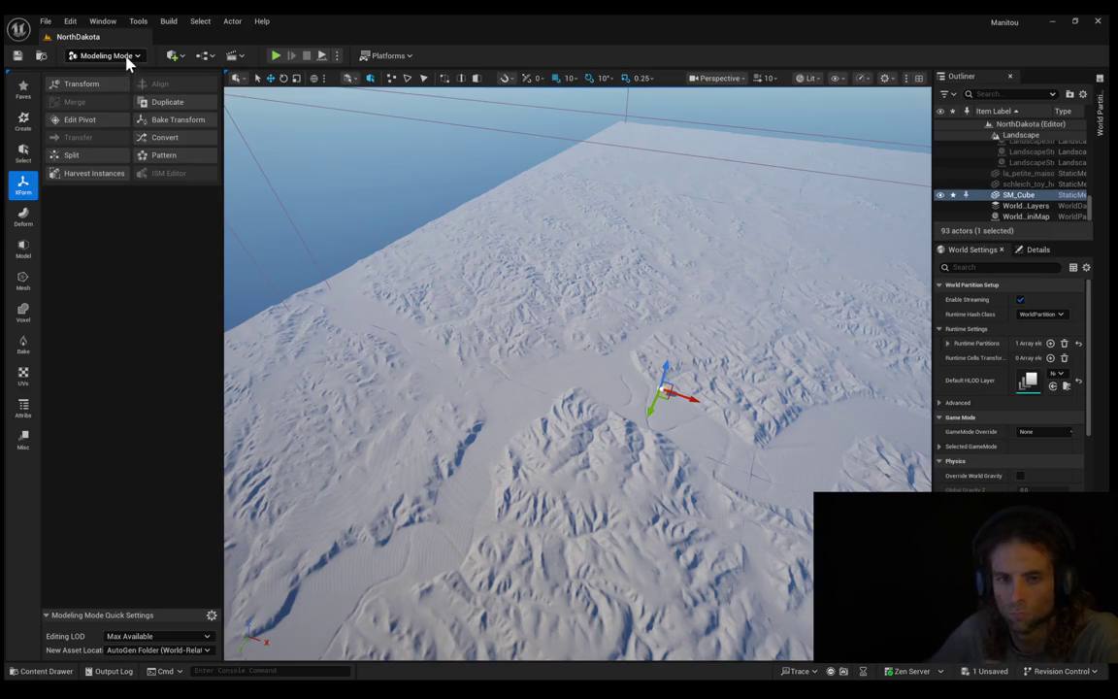
Step: Select tile Land_0_1_0, view the landscape edge, and pick a streaming cell in the World Partition grid
left_click(444, 354)
mouse_move(444, 353)
left_mouse_down()
mouse_move(427, 320)
mouse_move(420, 345)
left_mouse_up()
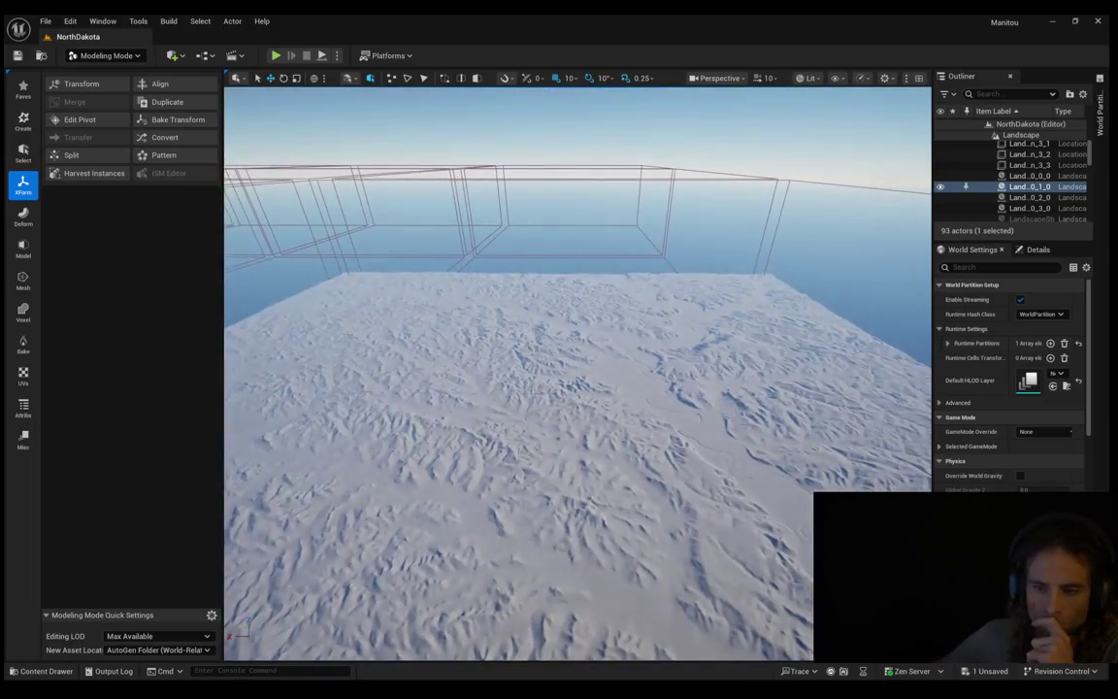
left_click_drag(626, 417, 626, 398)
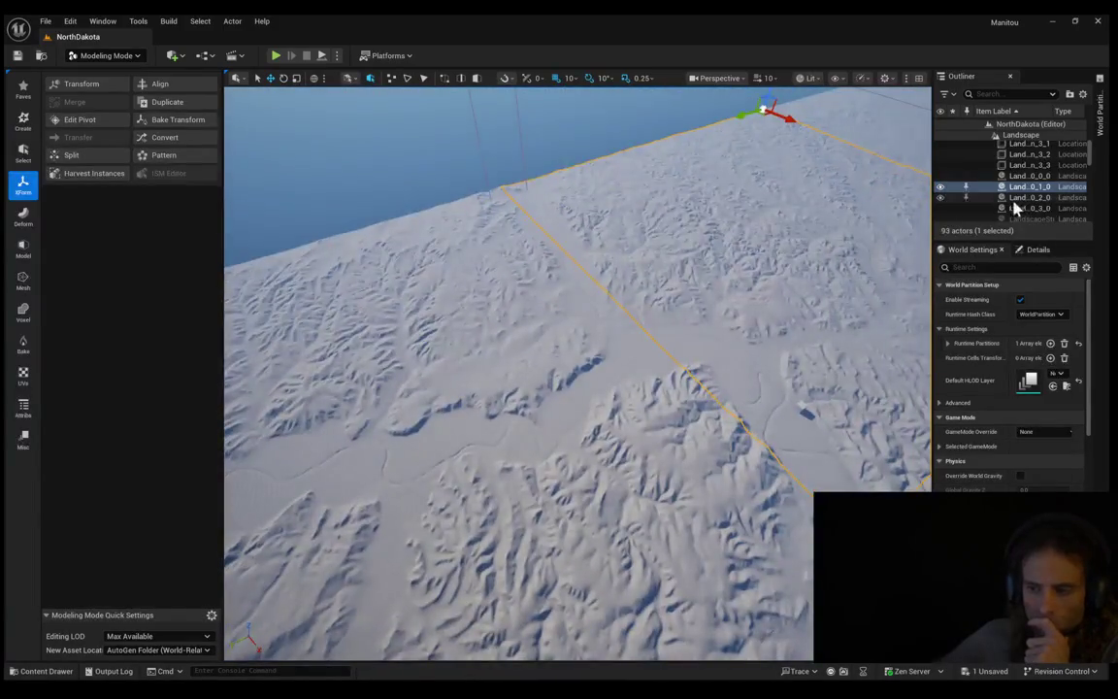
left_click(1101, 128)
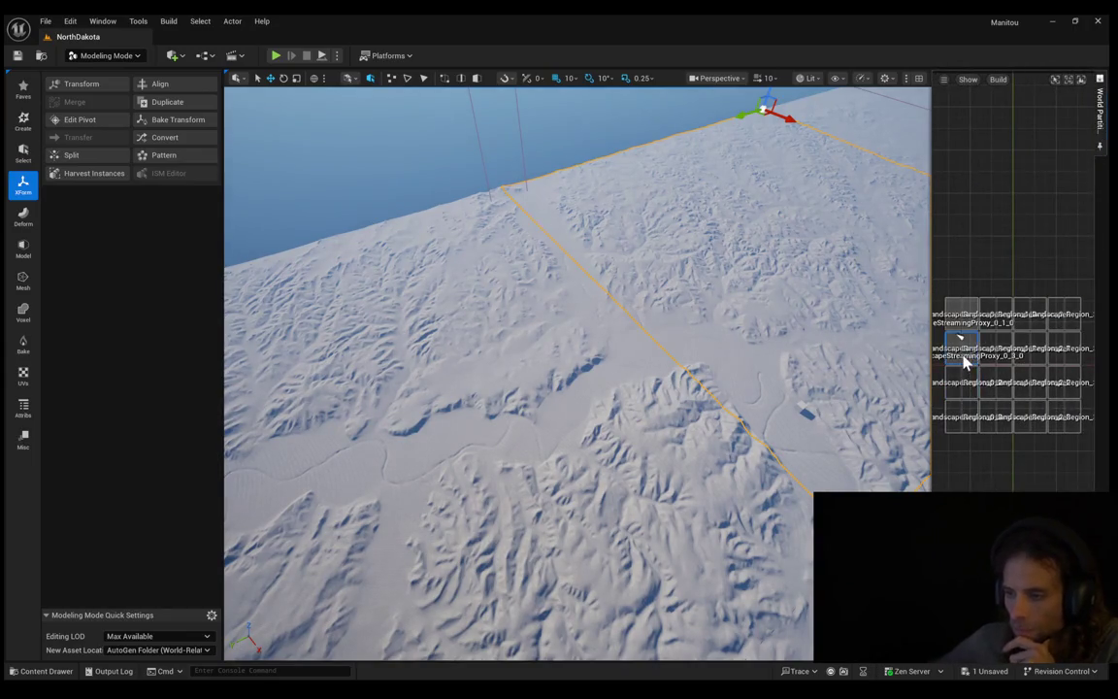
left_click(964, 384)
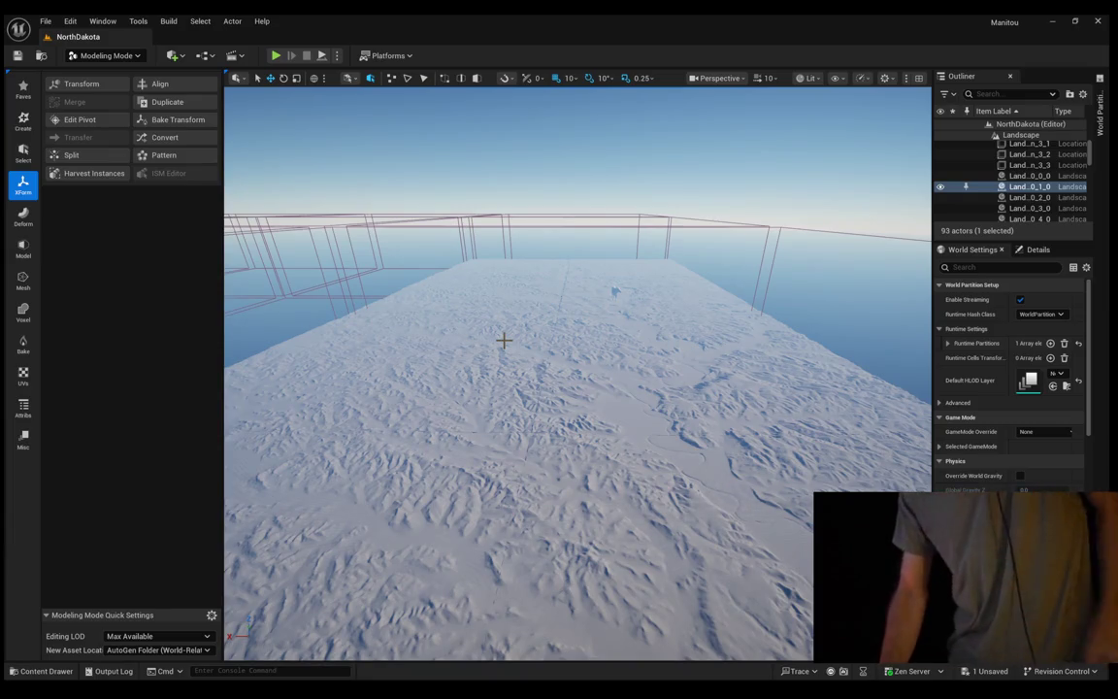
Step: Pull the camera back to an overview of the whole snowy badlands landscape
left_click_drag(564, 120, 564, 107)
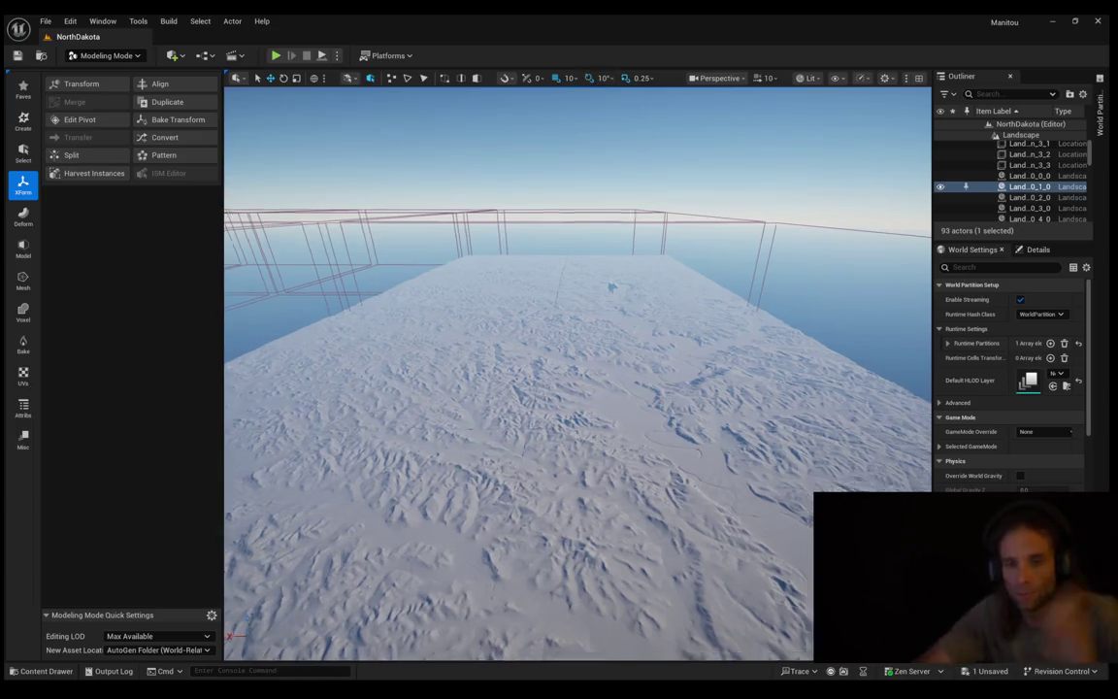
Step: Fly the camera low over the landscape to frame the flat basin and distant ridges
key("w")
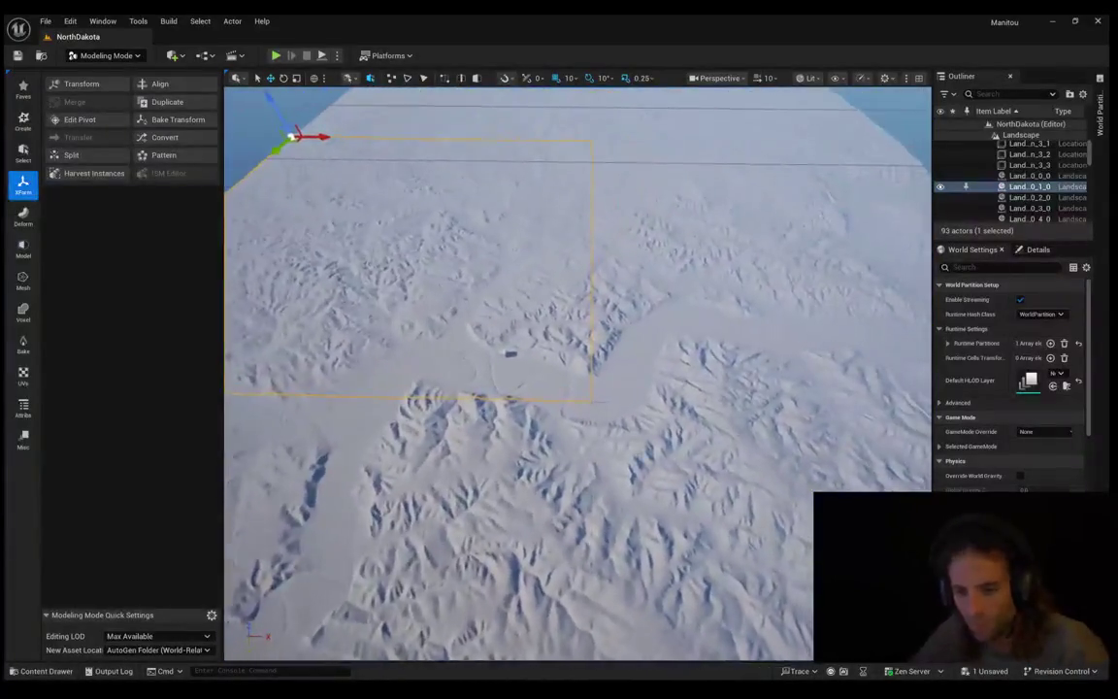
key("w")
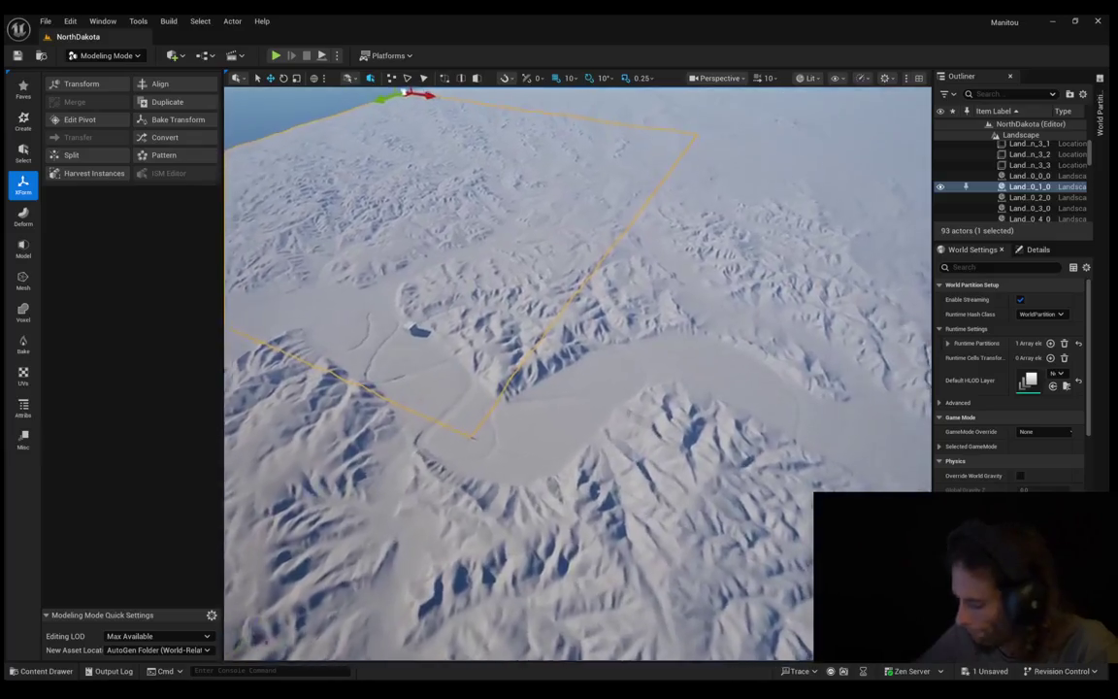
key("w")
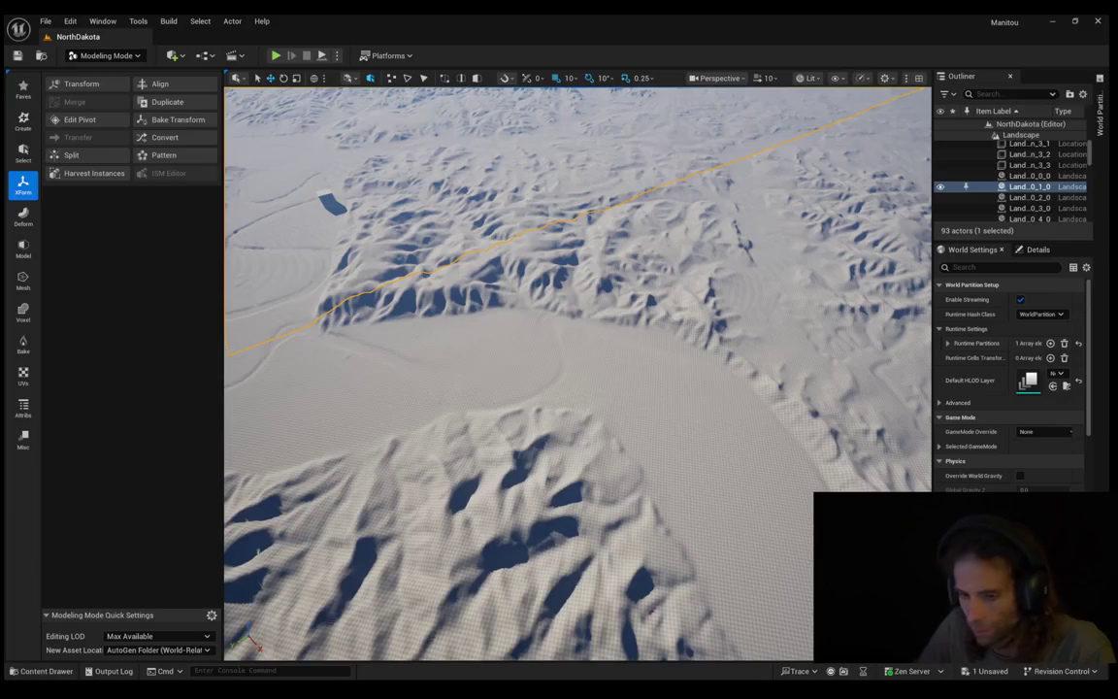
key("w")
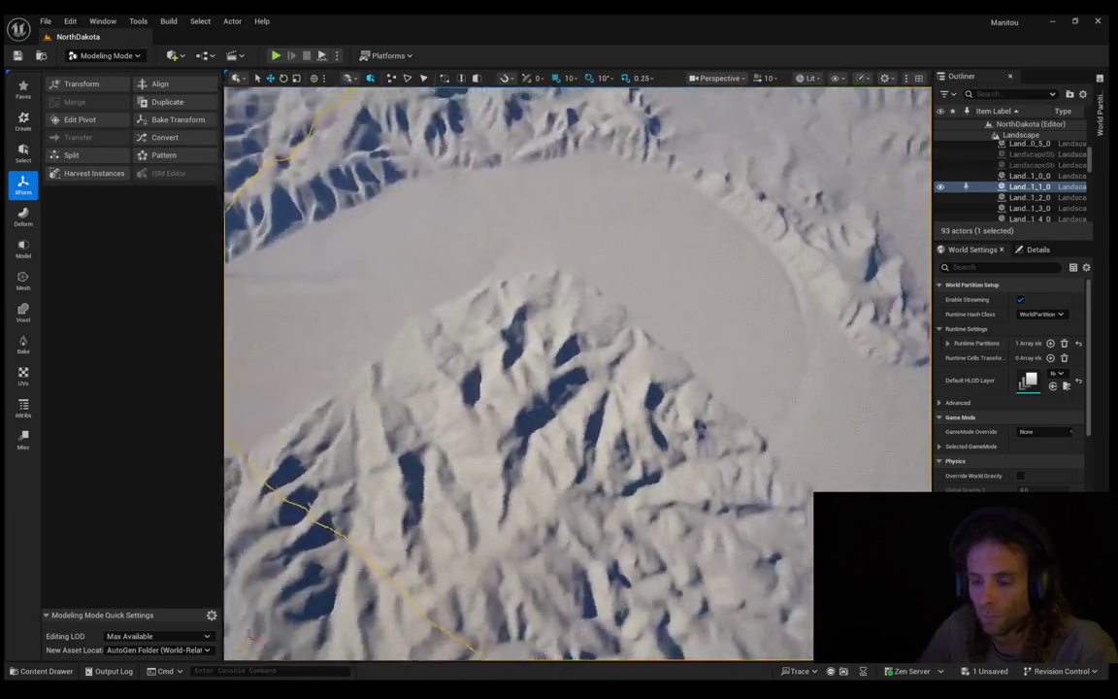
key("f")
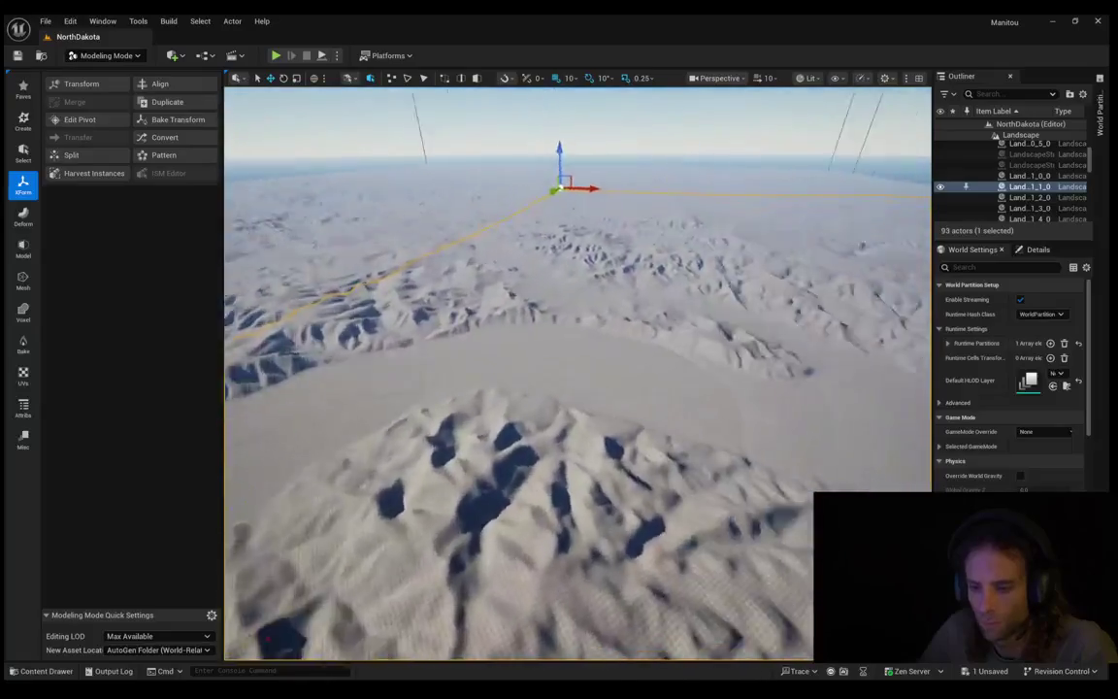
left_click_drag(637, 310, 642, 259)
left_click_drag(811, 405, 696, 429)
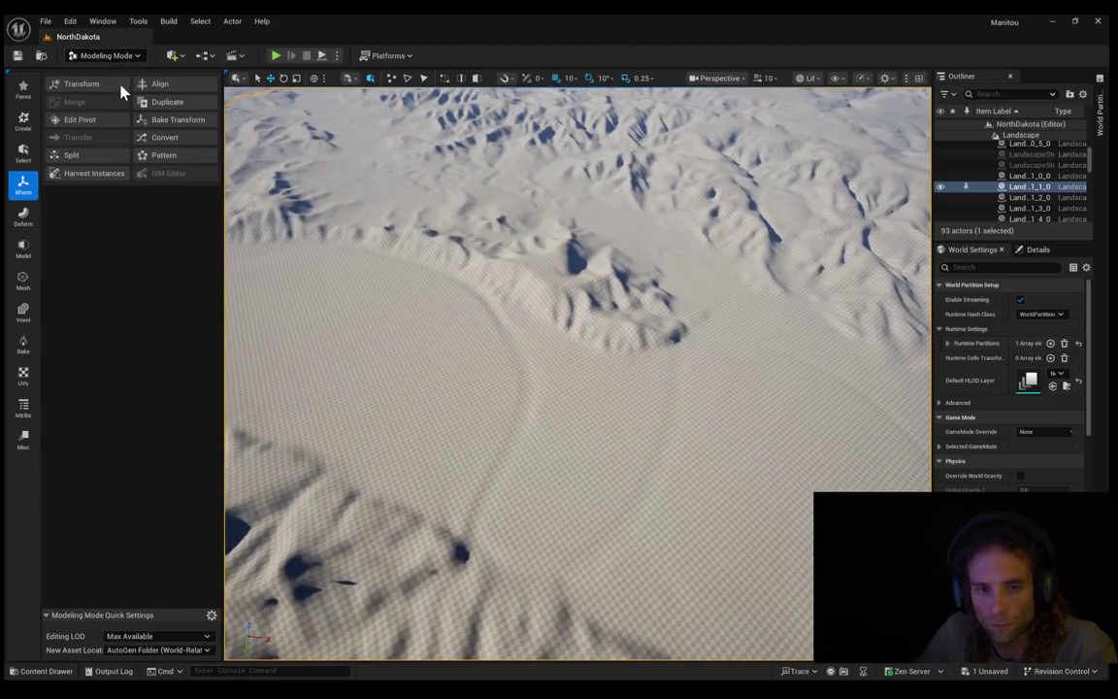
Step: Sculpt a thin channel line down through the basin in Landscape Mode, then start Play In Editor
key("shift+2")
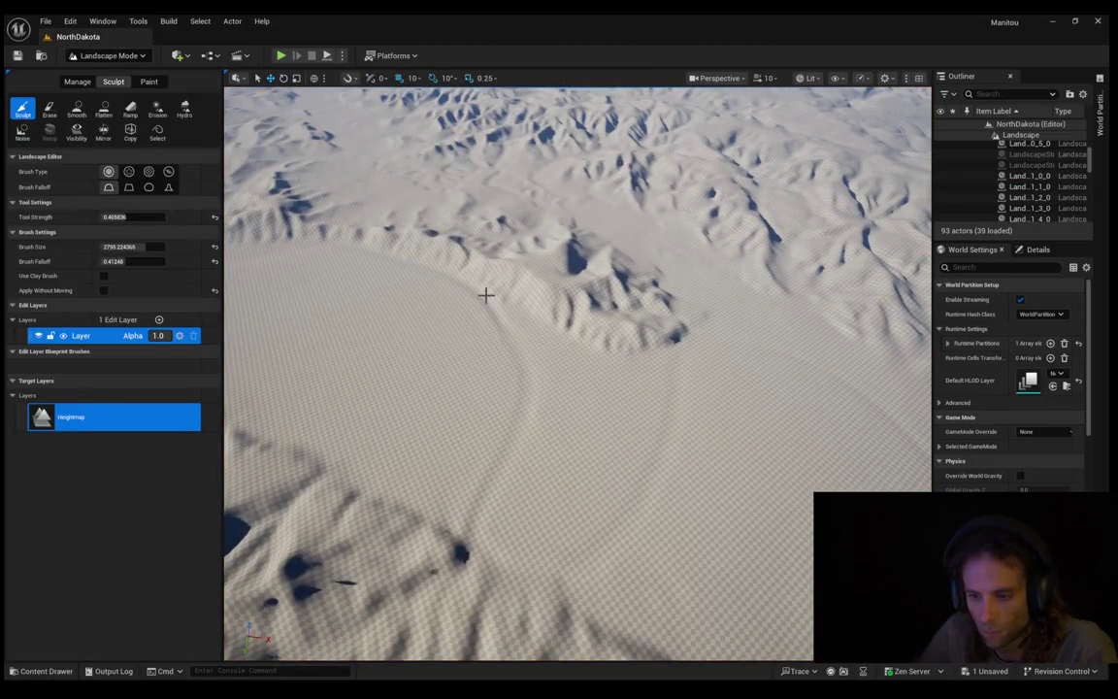
left_click(503, 331)
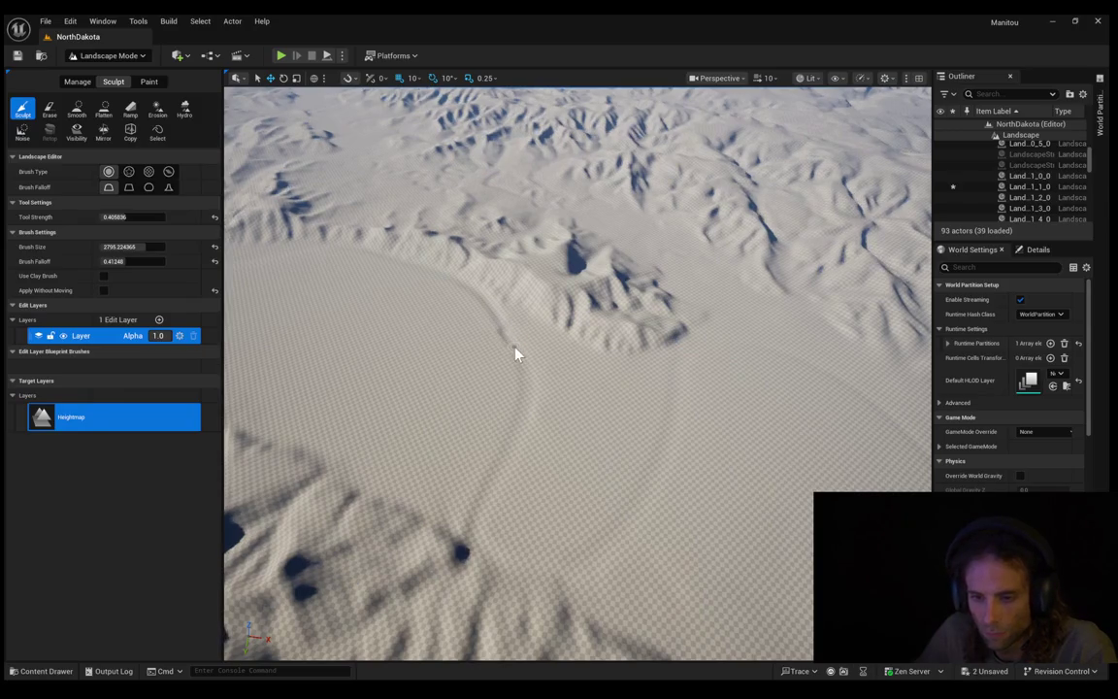
left_click_drag(522, 379, 475, 504)
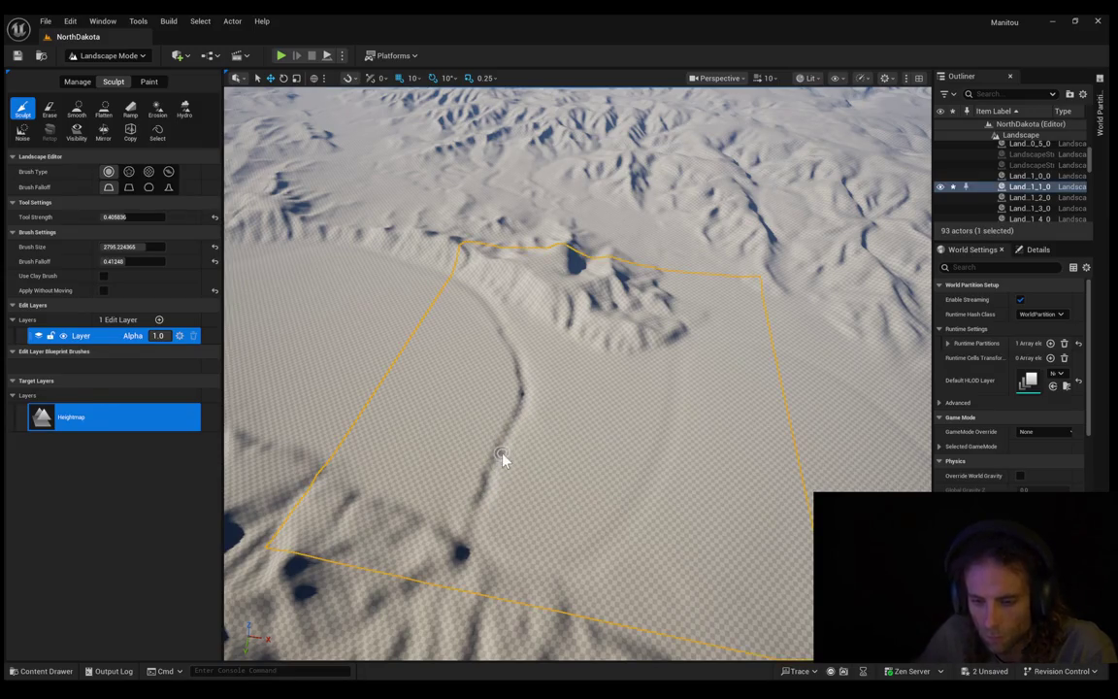
key("alt+p")
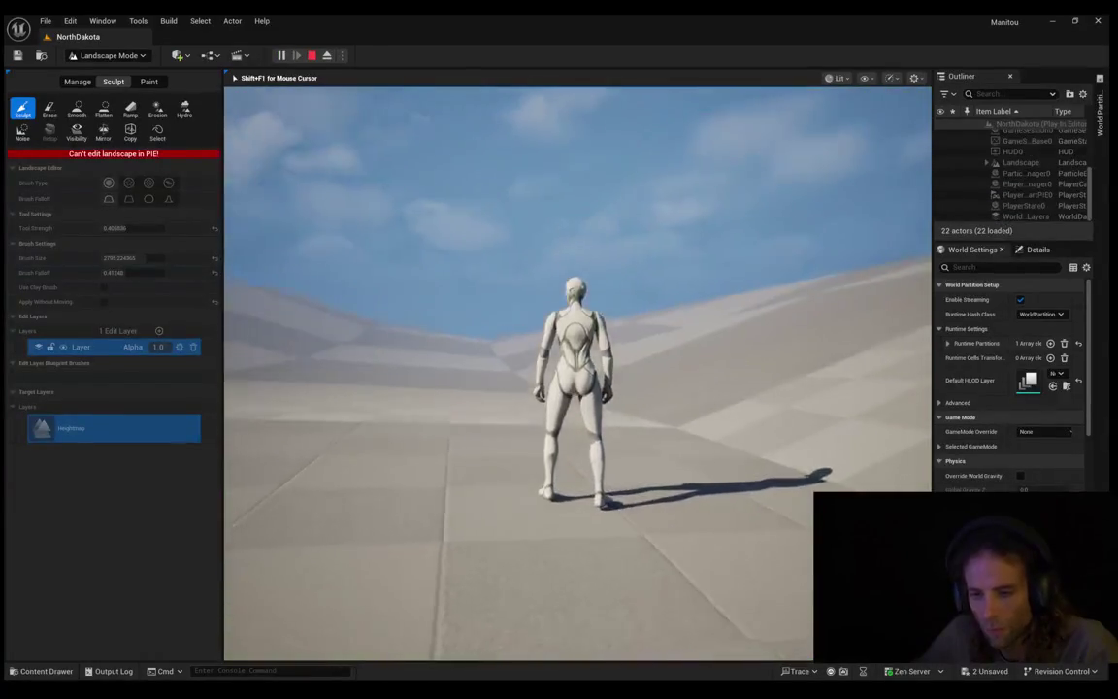
Step: Run the mannequin forward across the terrain, then end the playtest with Esc
key("w")
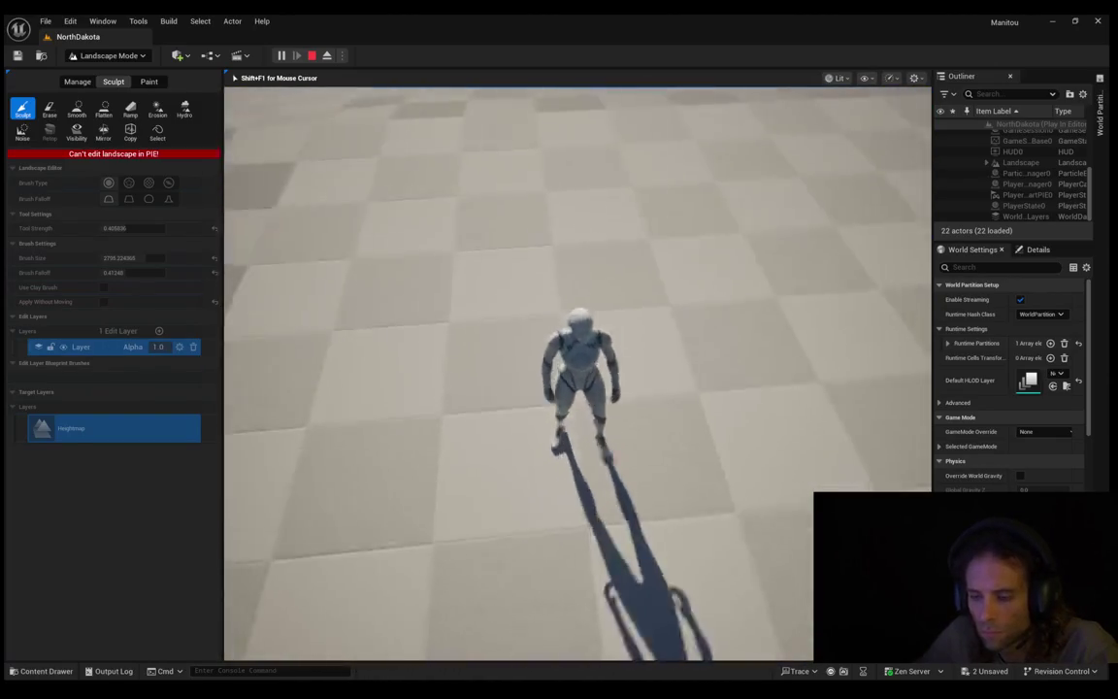
key("Escape")
scroll(578, 374, "down", 5)
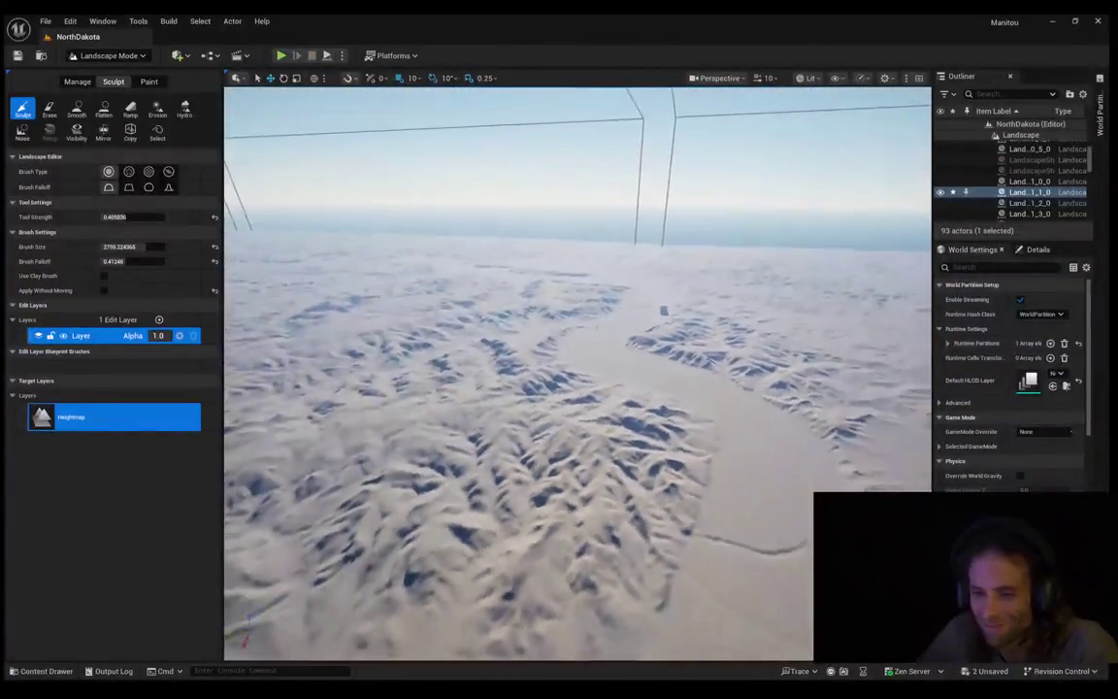
Step: Fly across the carved river valley and circle the cube to inspect the terrain
left_click_drag(578, 374, 442, 373)
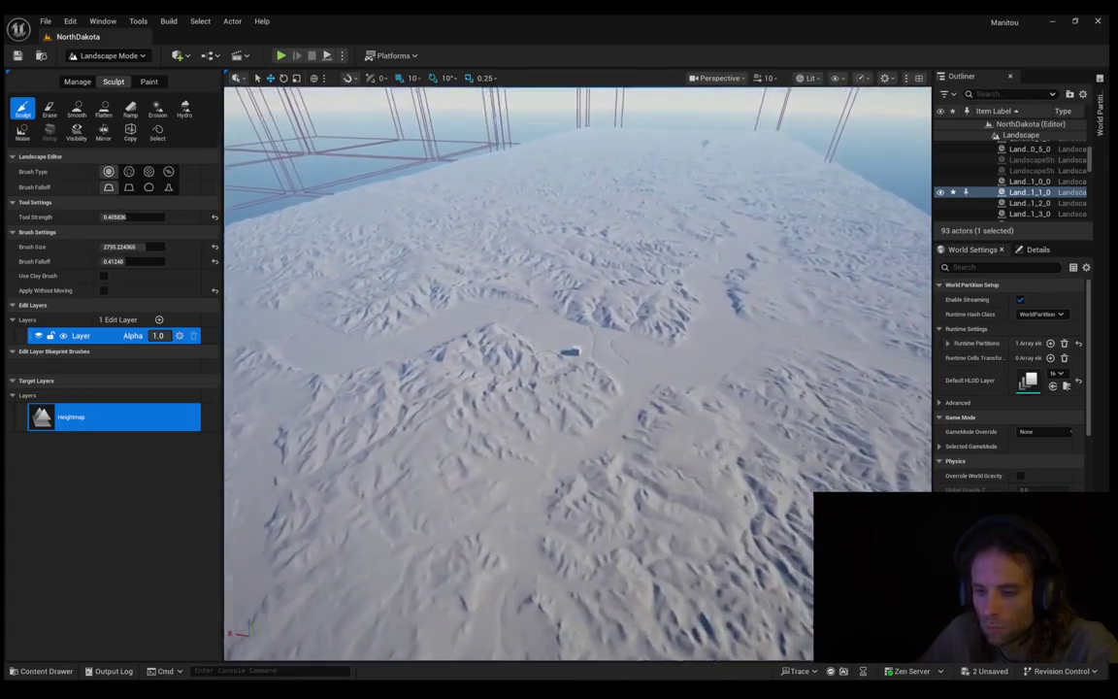
left_click_drag(441, 373, 398, 374)
mouse_move(599, 362)
left_mouse_down()
mouse_move(544, 362)
mouse_move(582, 377)
mouse_move(602, 369)
mouse_move(582, 384)
mouse_move(586, 408)
mouse_move(568, 399)
mouse_move(592, 392)
mouse_move(603, 358)
left_mouse_up()
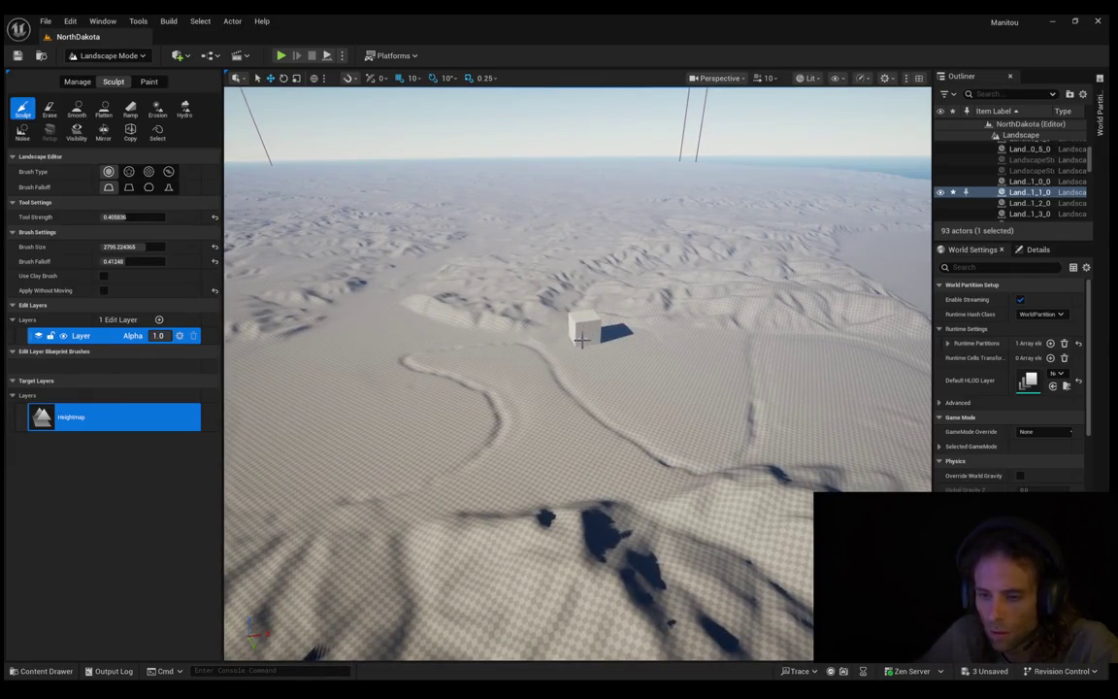
mouse_move(601, 335)
left_mouse_down()
mouse_move(679, 291)
mouse_move(728, 223)
mouse_move(620, 324)
left_mouse_up()
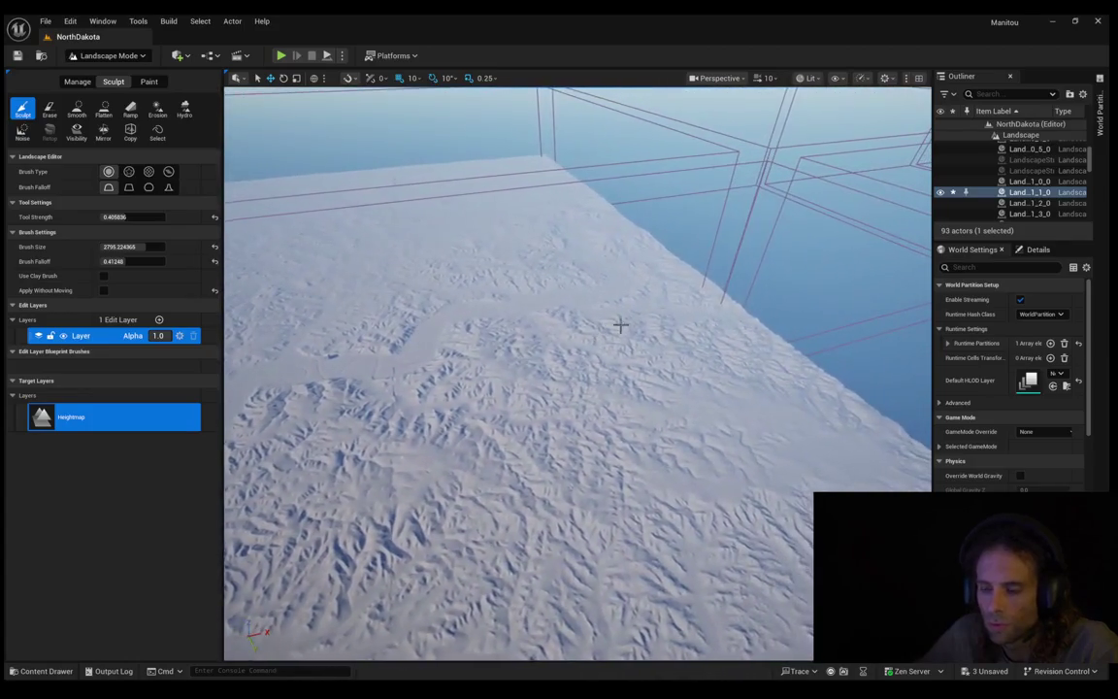
Step: Focus the viewport on the second top-row tile in the World Partition map
left_click(1101, 109)
left_click(999, 323)
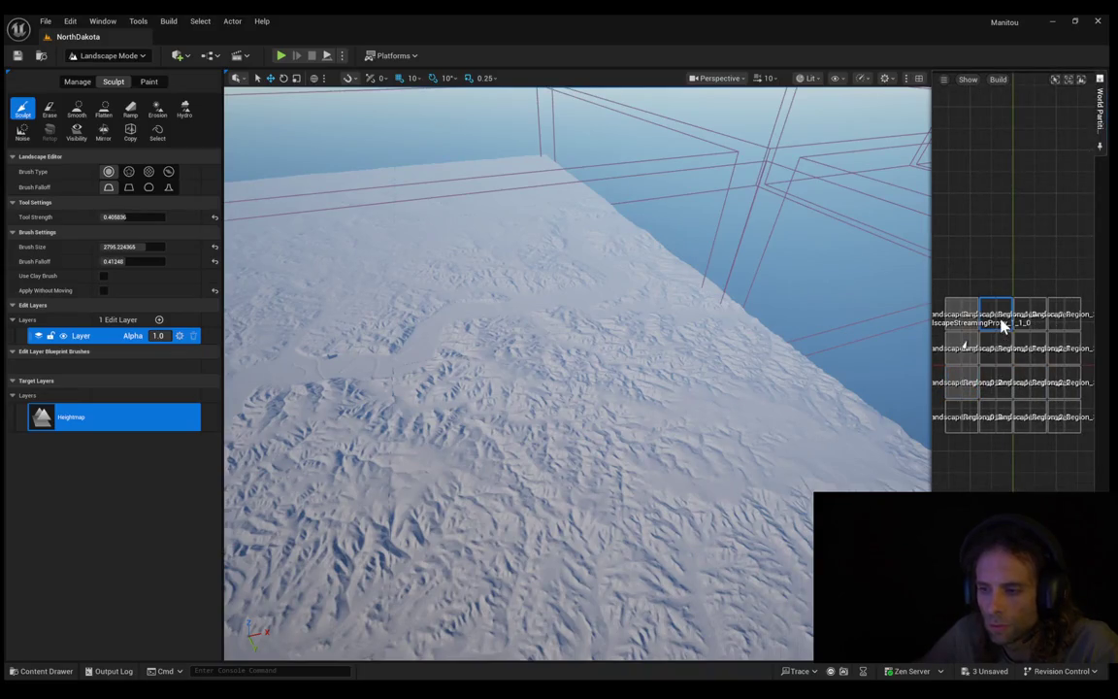
double_click(941, 340)
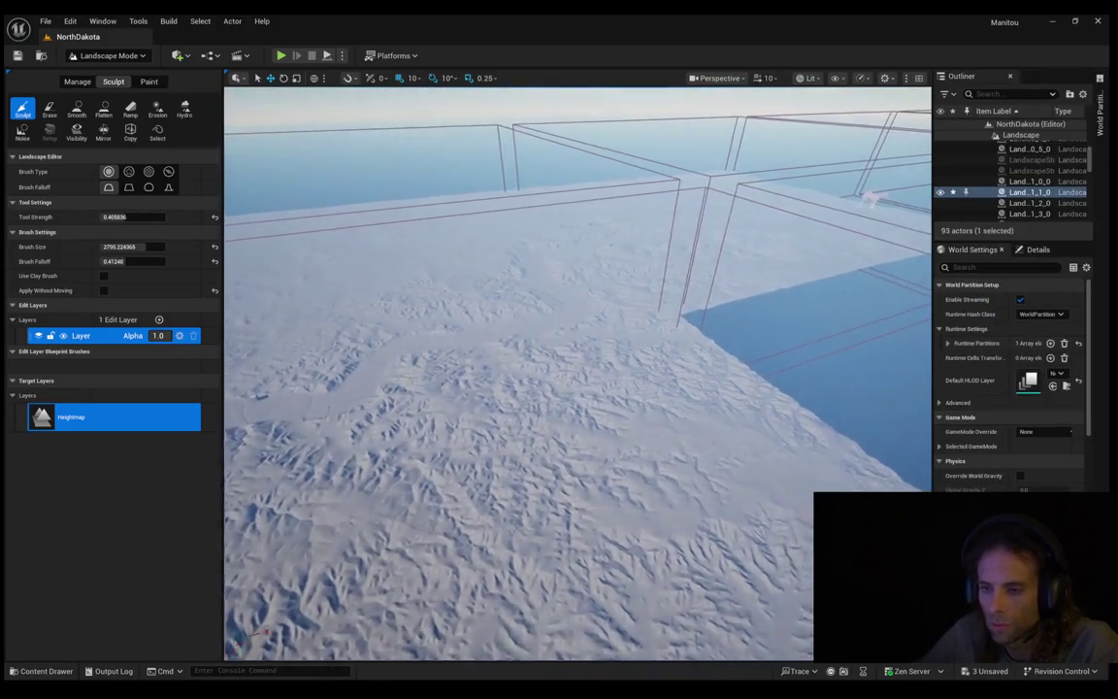
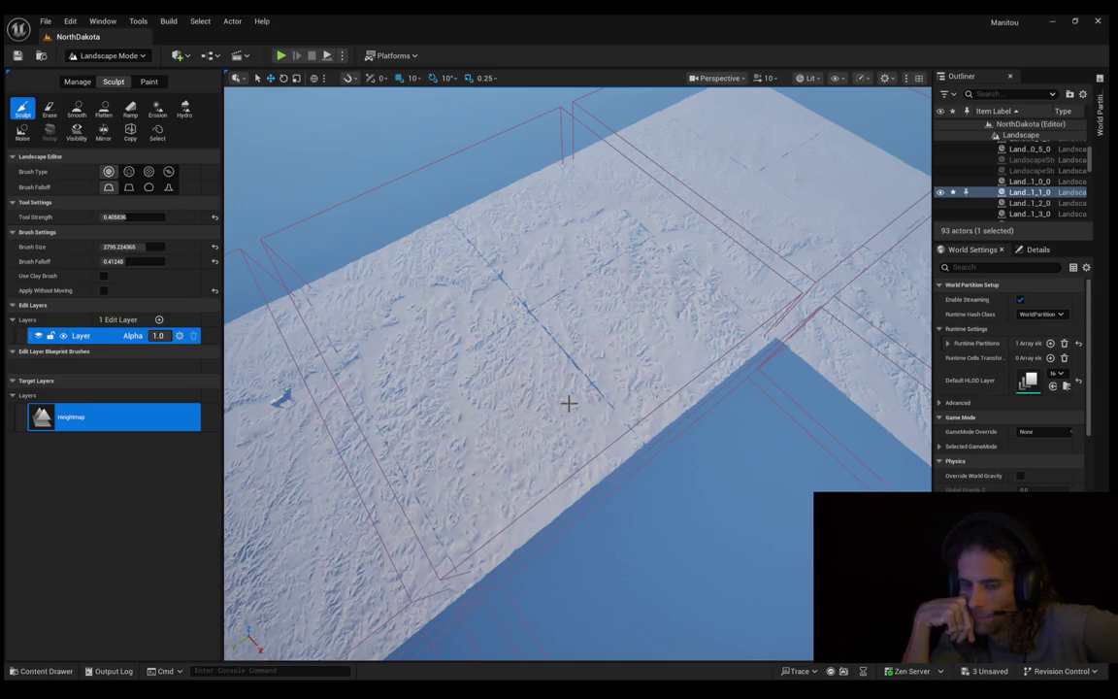
Step: Pull the camera back over the landscape, then fly past the cow and circle it over the dunes
mouse_move(612, 394)
left_mouse_down()
mouse_move(613, 354)
mouse_move(621, 369)
mouse_move(592, 345)
mouse_move(594, 370)
mouse_move(600, 361)
left_mouse_up()
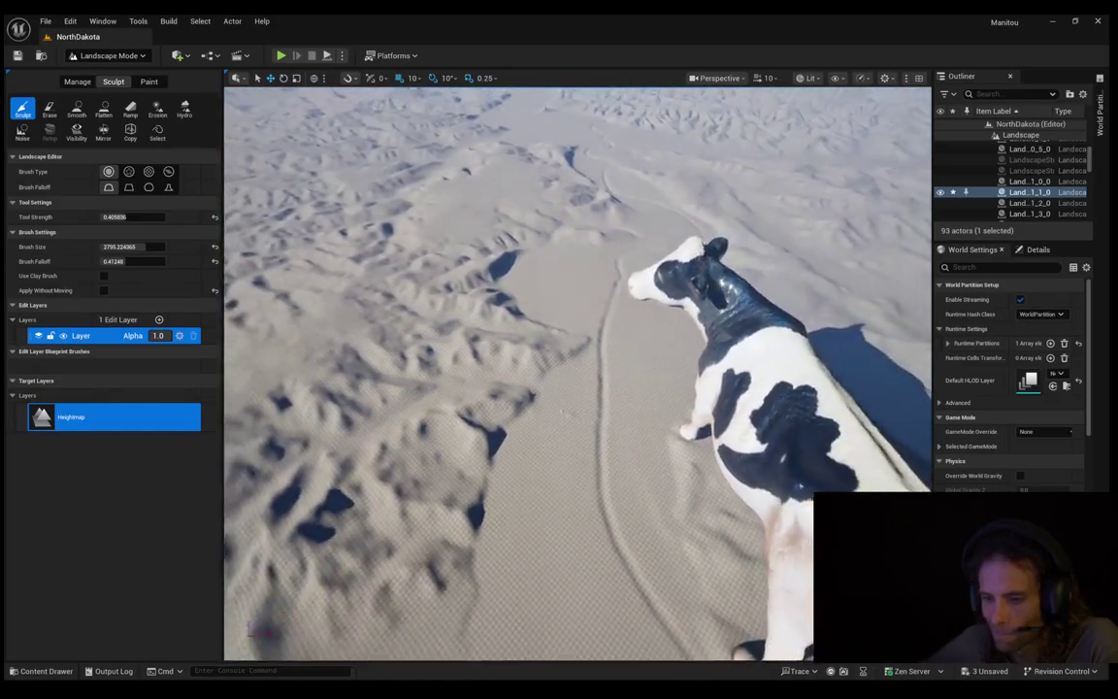
left_click_drag(600, 361, 607, 330)
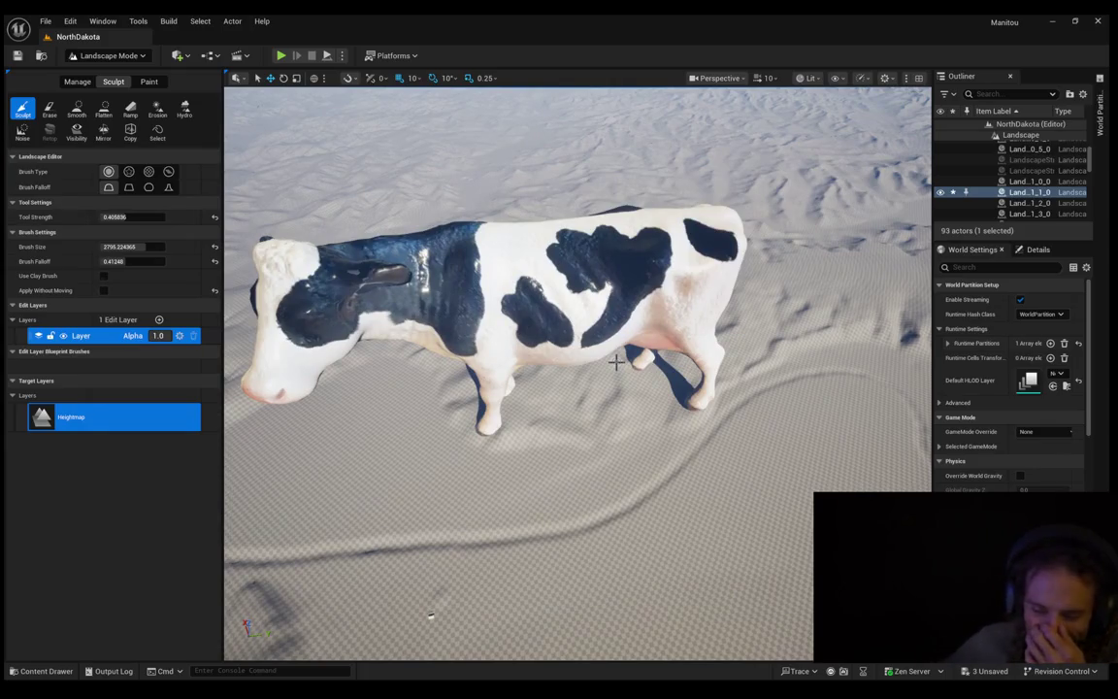
left_click_drag(624, 378, 757, 359)
mouse_move(455, 401)
left_mouse_down()
mouse_move(539, 437)
mouse_move(547, 425)
mouse_move(537, 511)
mouse_move(536, 489)
mouse_move(773, 497)
mouse_move(719, 476)
mouse_move(718, 446)
left_mouse_up()
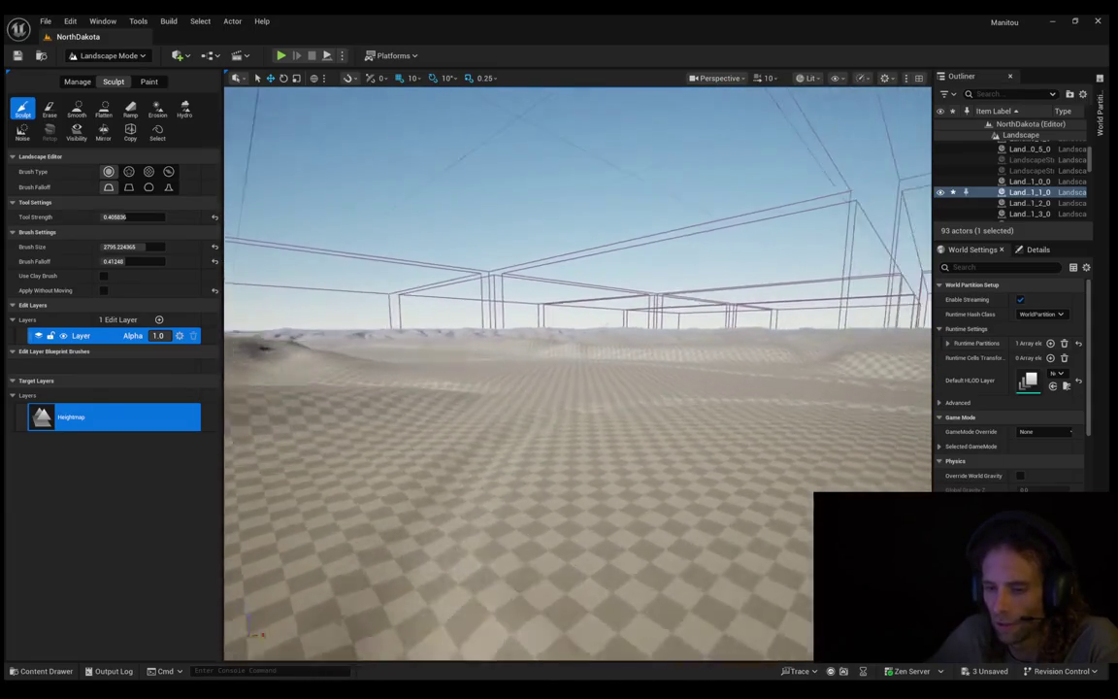
Step: Drop the camera speed to 2.5 and fly low over the checkered dunes, turning left
mouse_move(719, 447)
left_mouse_down()
mouse_move(767, 449)
mouse_move(728, 452)
left_mouse_up()
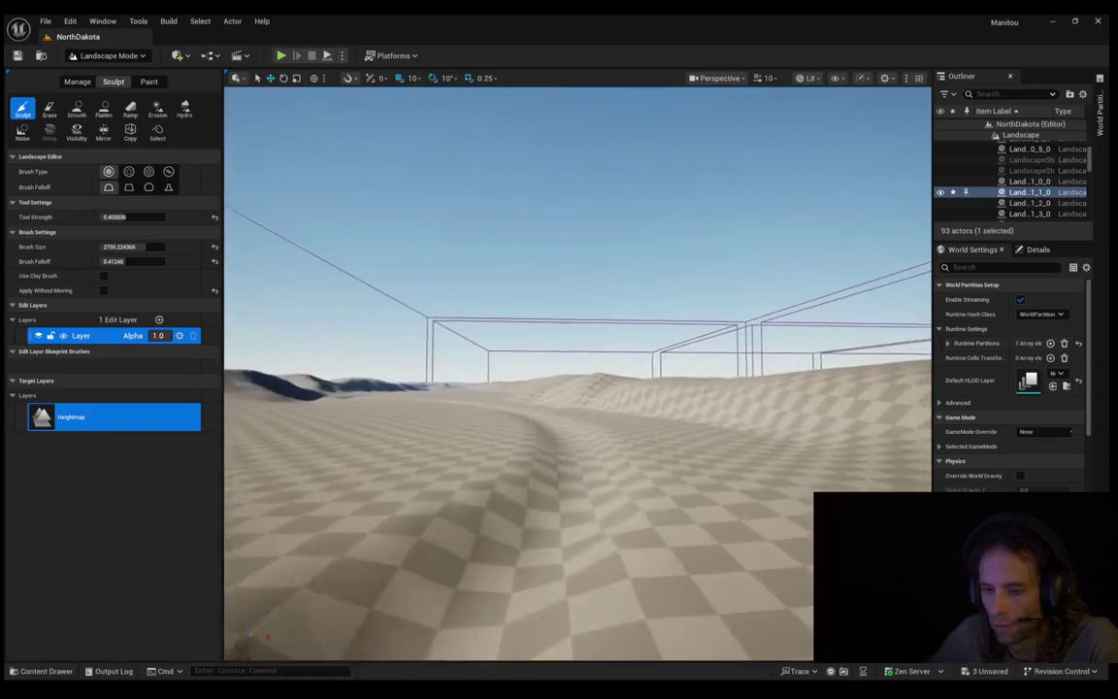
mouse_move(728, 452)
left_mouse_down()
mouse_move(699, 453)
mouse_move(738, 448)
mouse_move(713, 441)
mouse_move(724, 439)
mouse_move(675, 444)
left_mouse_up()
scroll(697, 445, "down", 3)
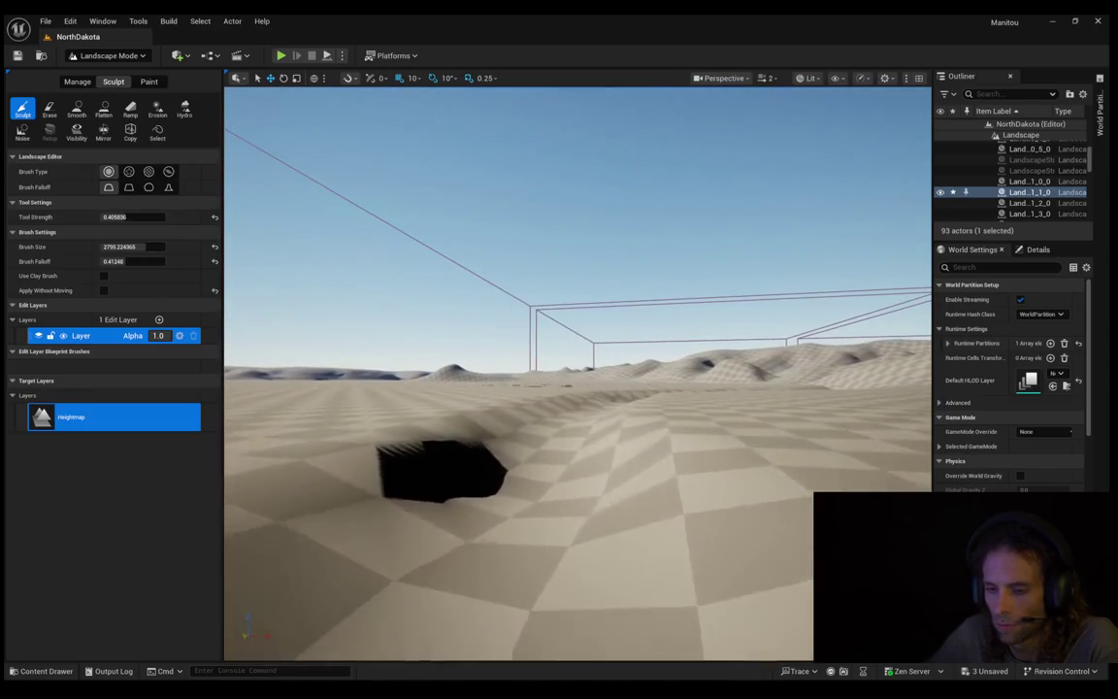
left_click_drag(676, 445, 618, 445)
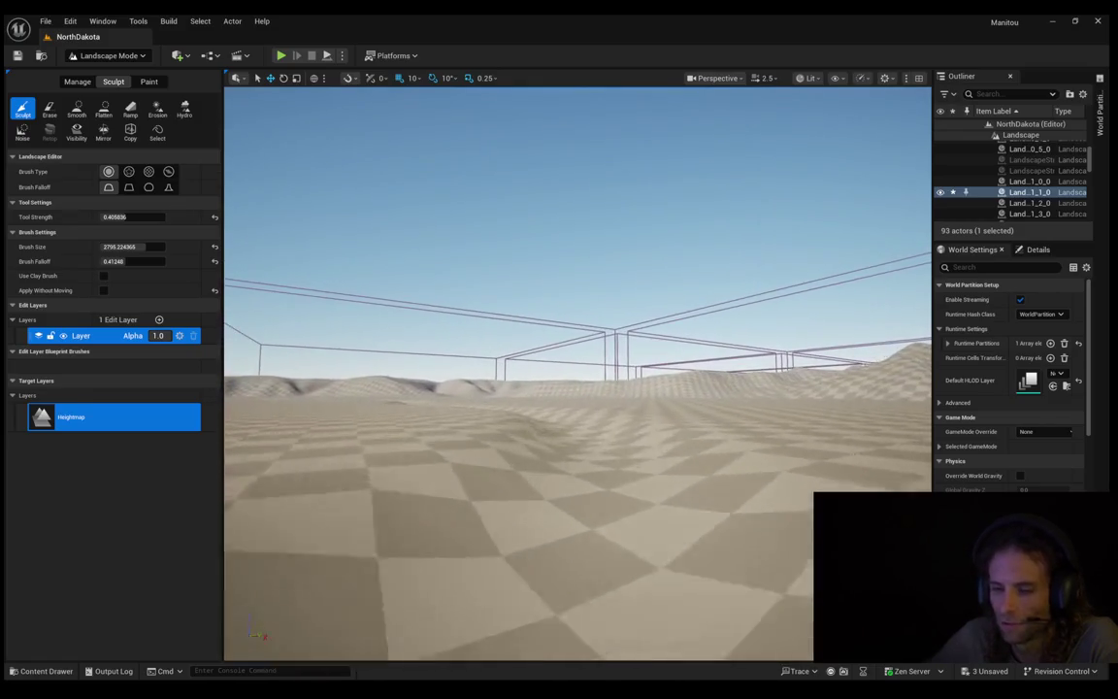
Step: Fly along the winding ridge looking down at it, then swing toward the shaded hills and blue figure
left_click_drag(617, 445, 617, 446)
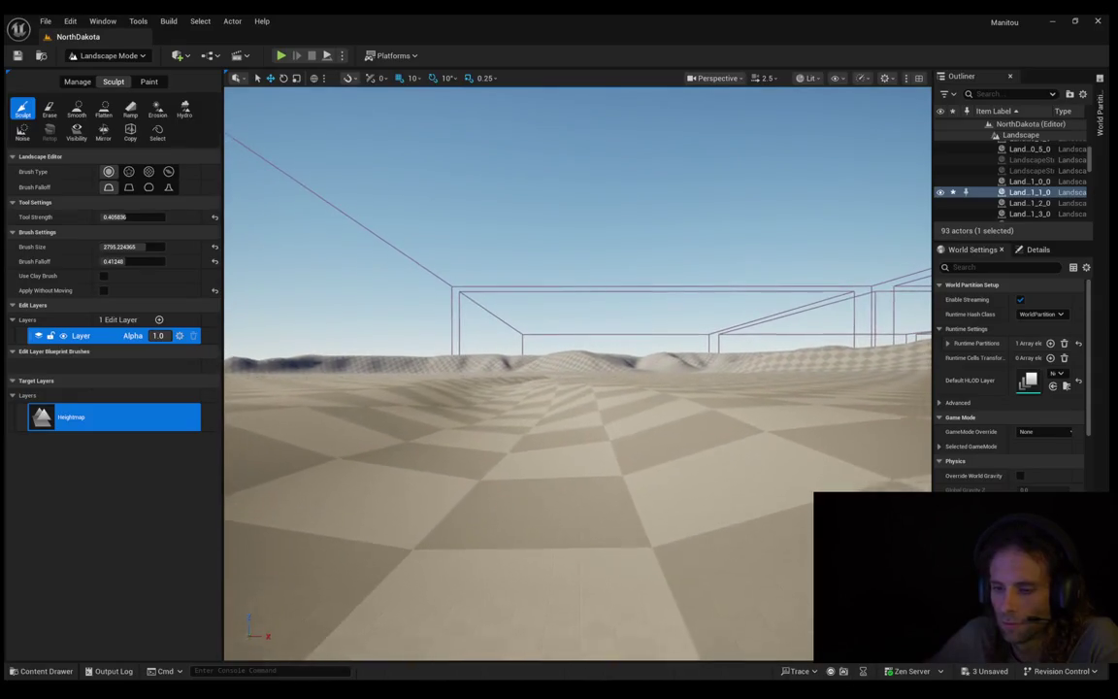
mouse_move(617, 447)
left_mouse_down()
mouse_move(617, 482)
mouse_move(617, 462)
left_mouse_up()
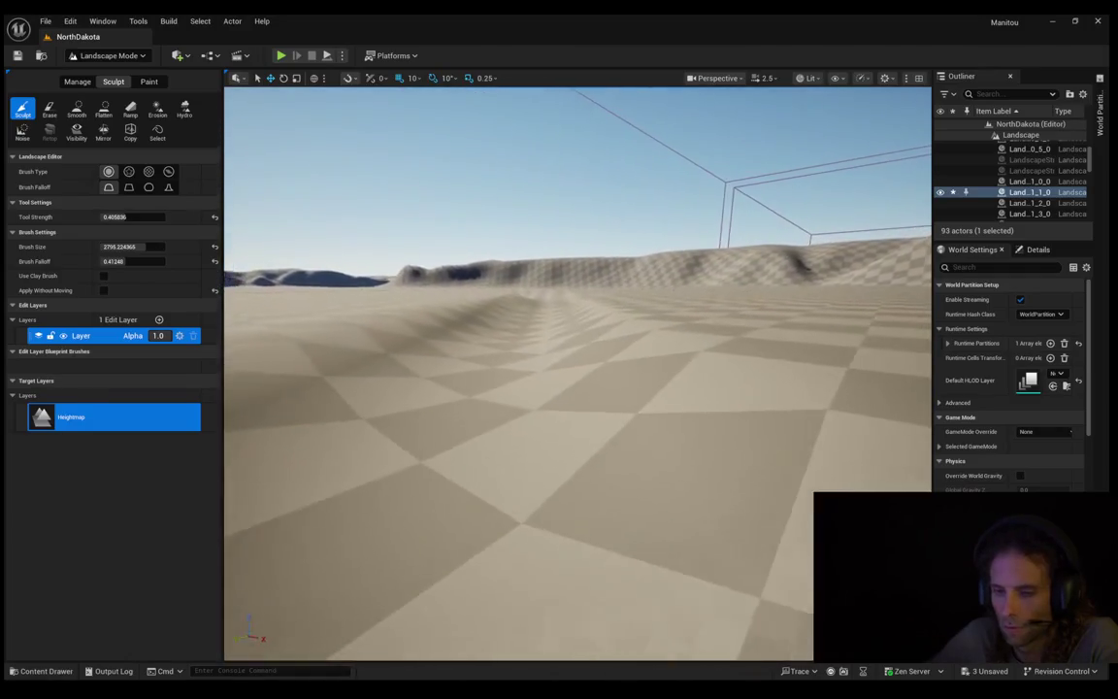
mouse_move(578, 373)
left_mouse_down()
mouse_move(578, 353)
mouse_move(553, 335)
mouse_move(486, 338)
mouse_move(474, 323)
mouse_move(578, 322)
mouse_move(296, 321)
left_mouse_up()
key("w")
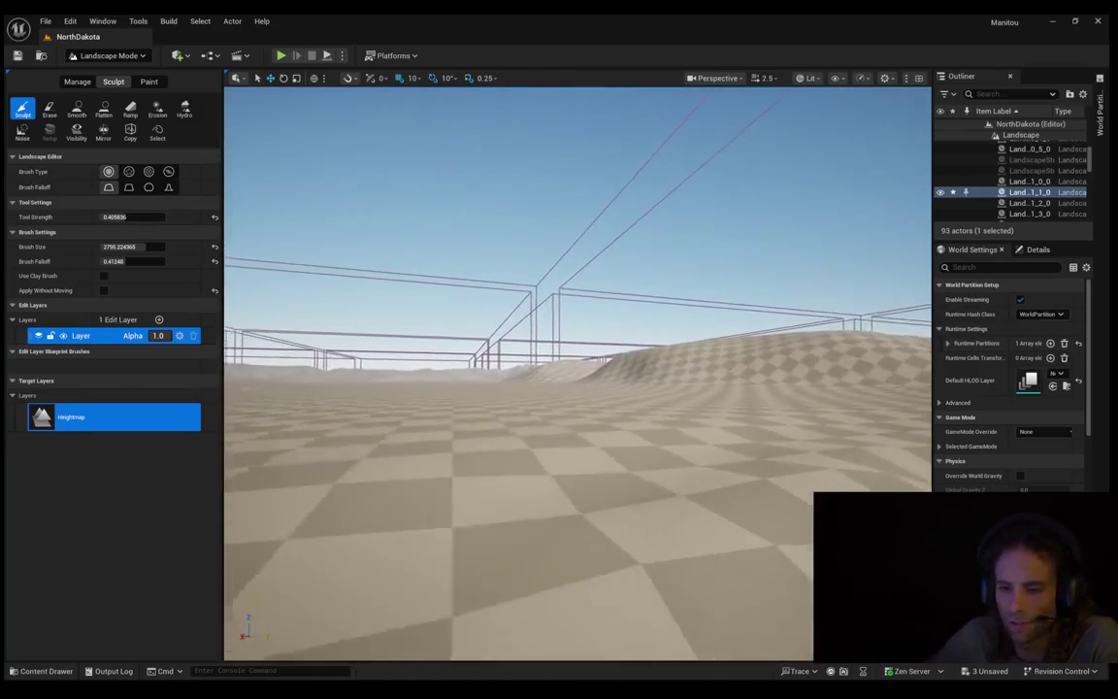
left_click_drag(592, 385, 670, 385)
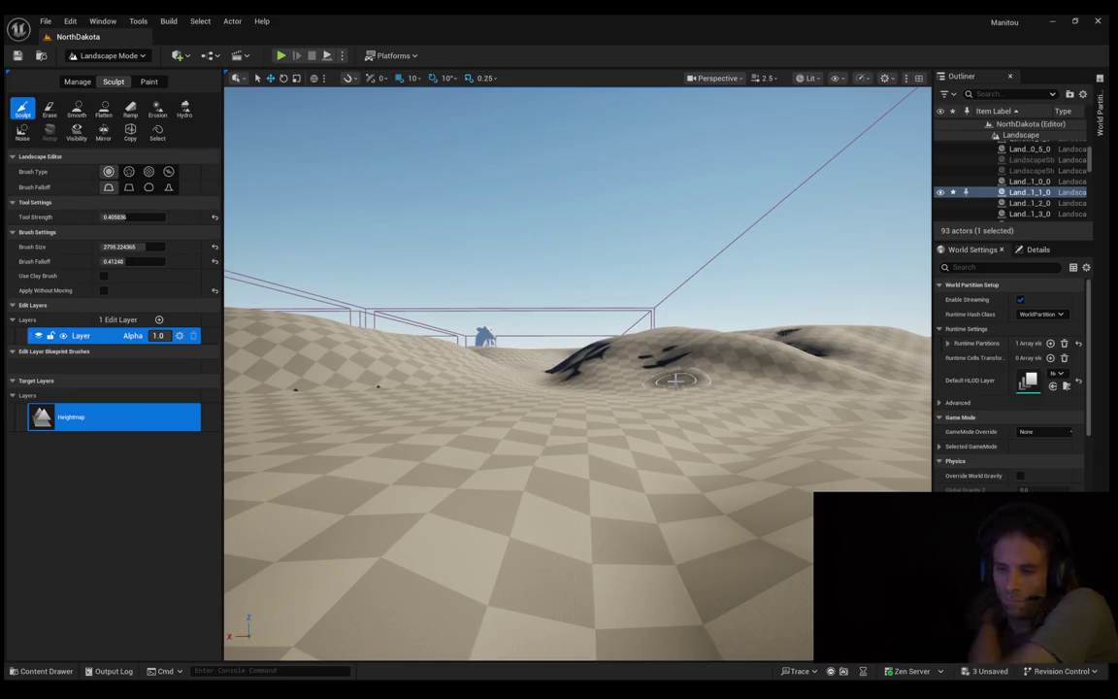
Step: Fly toward and through the dark peaked hill, then slide out onto flat ground
key("w")
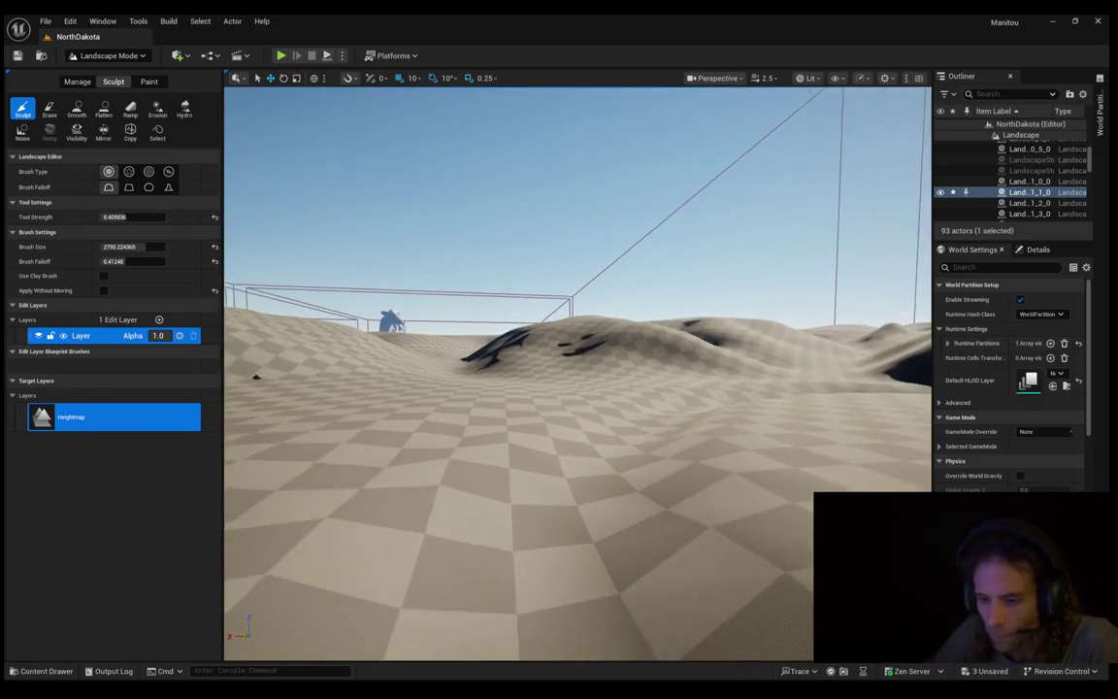
key("d")
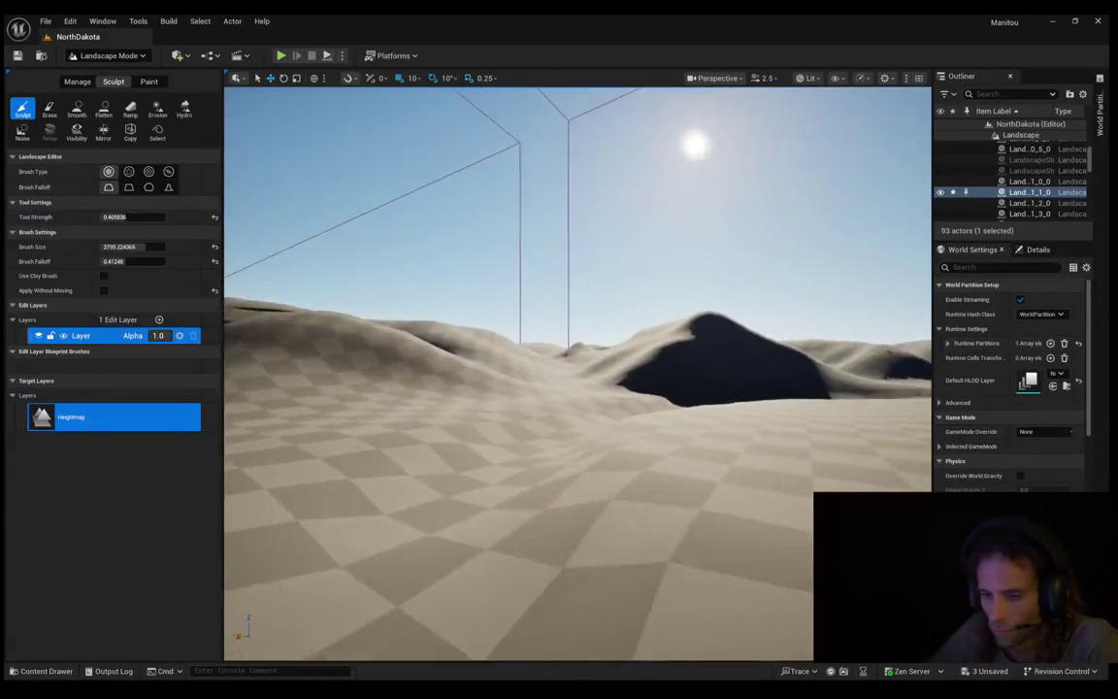
key("w")
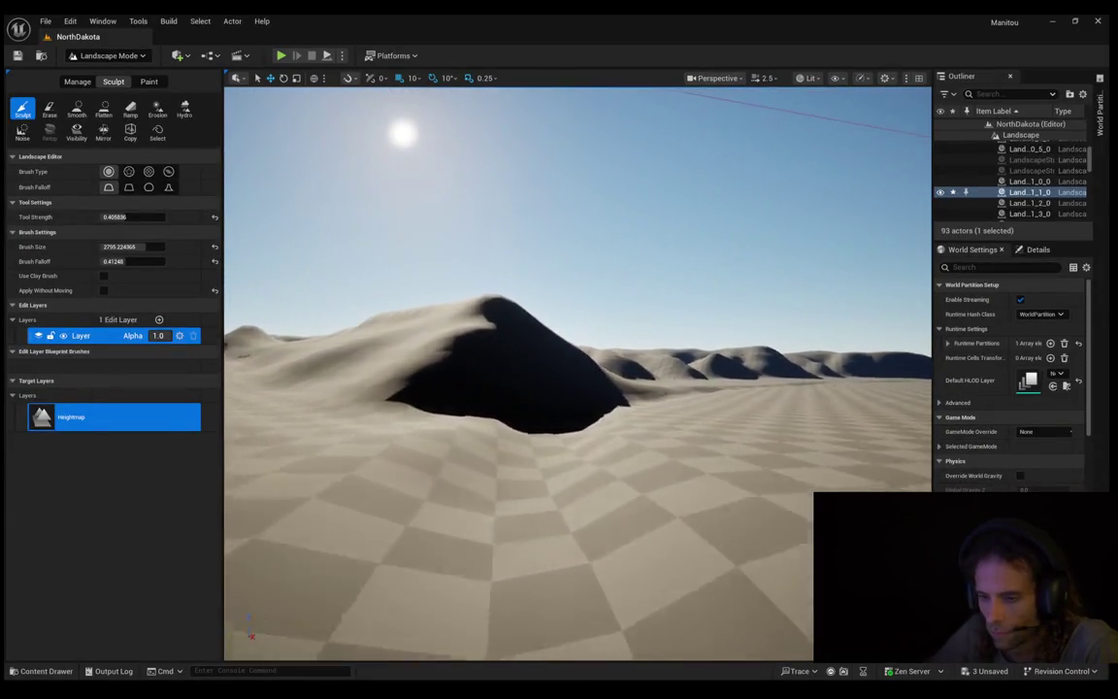
key("w")
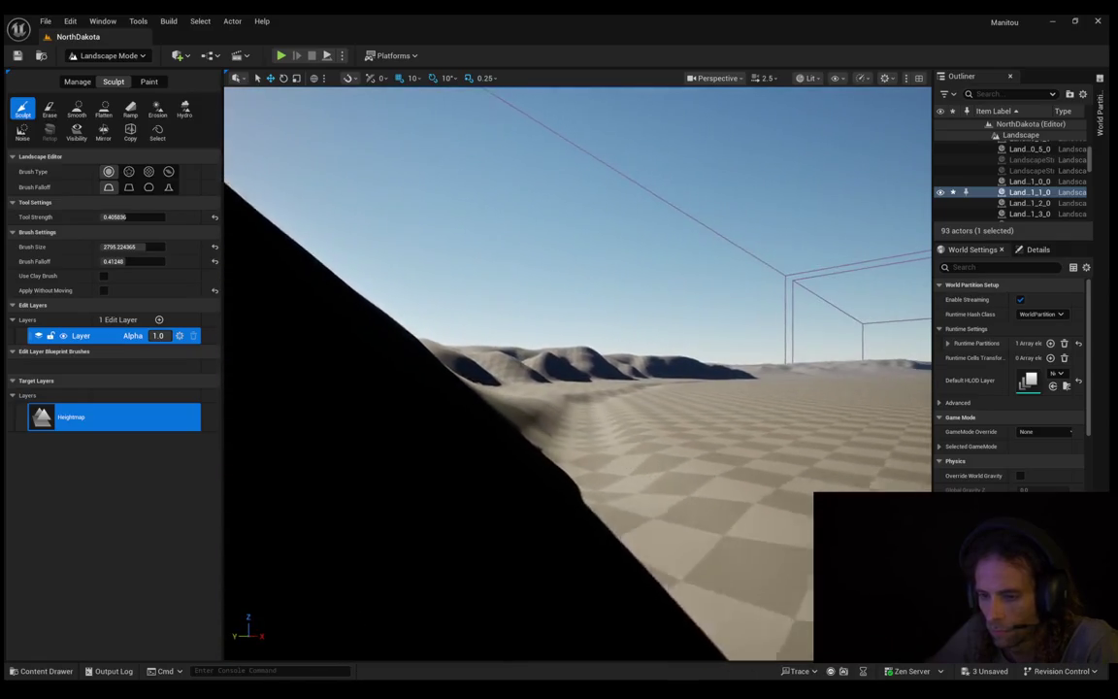
key("d")
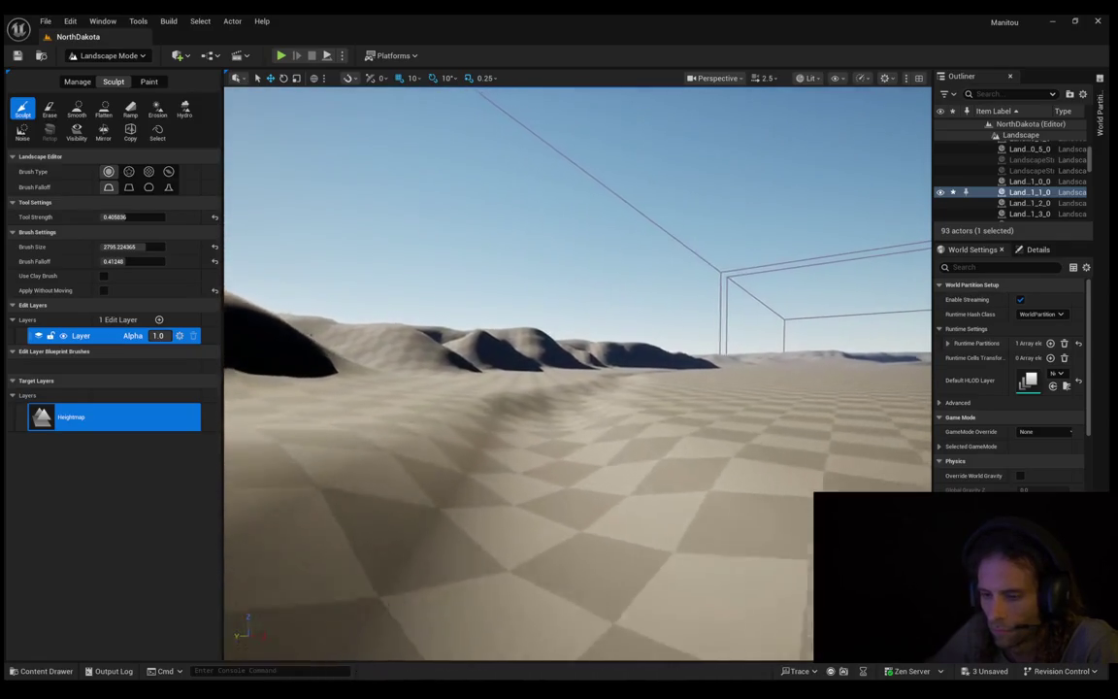
key("w")
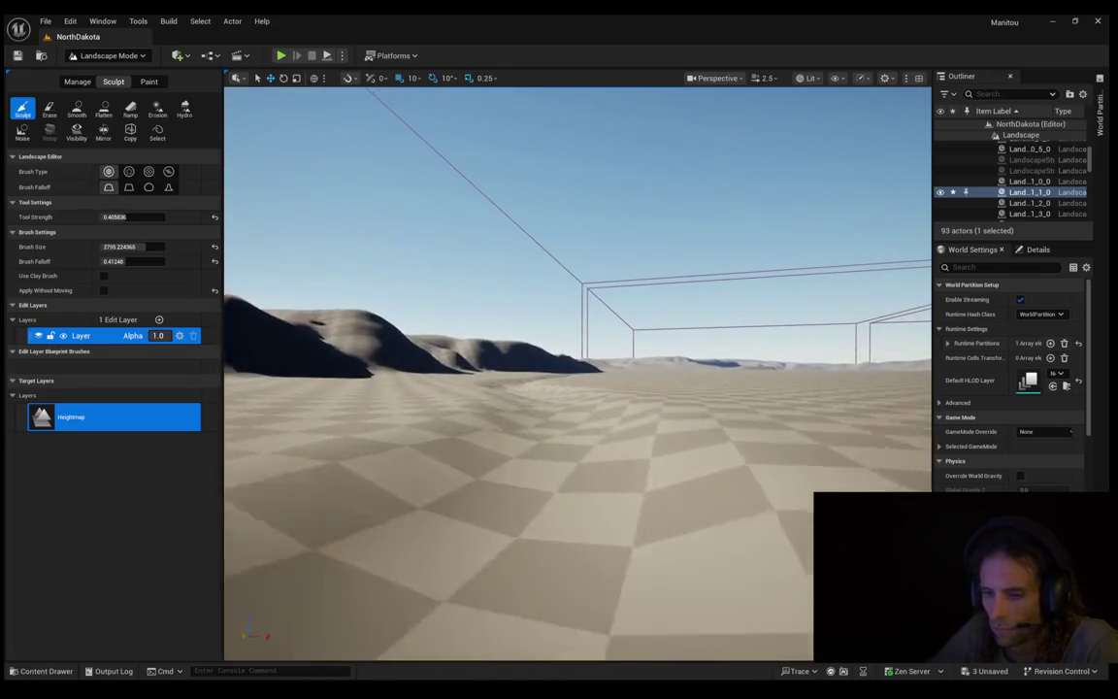
key("w")
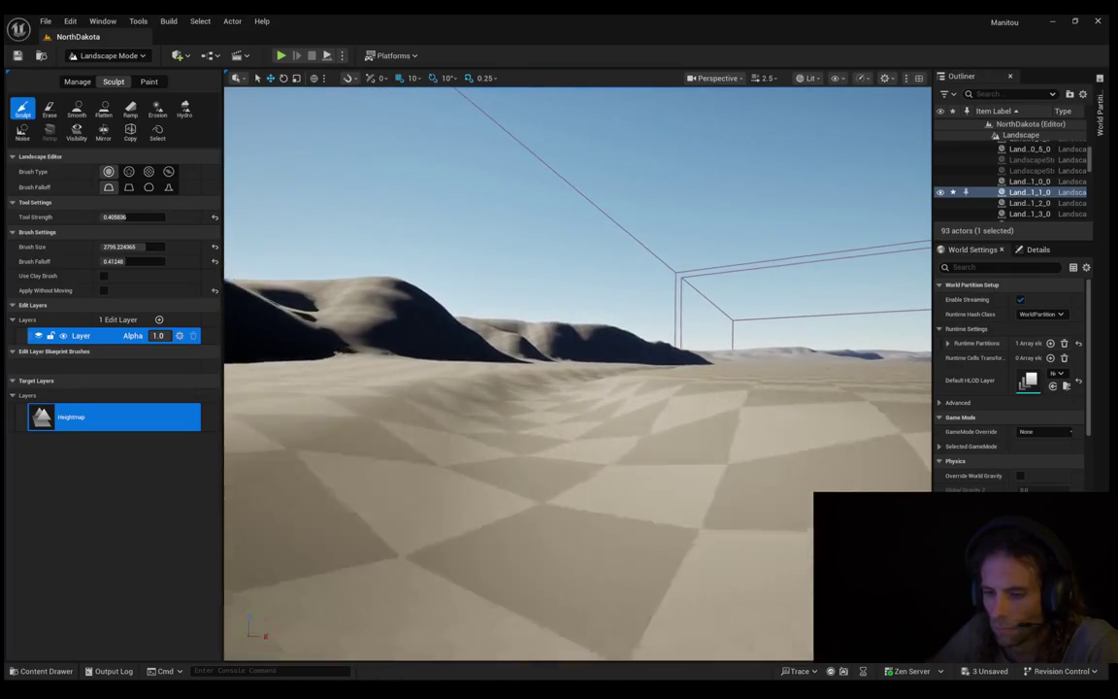
Step: Fly forward past the near dune and across the checkered ground
key("d")
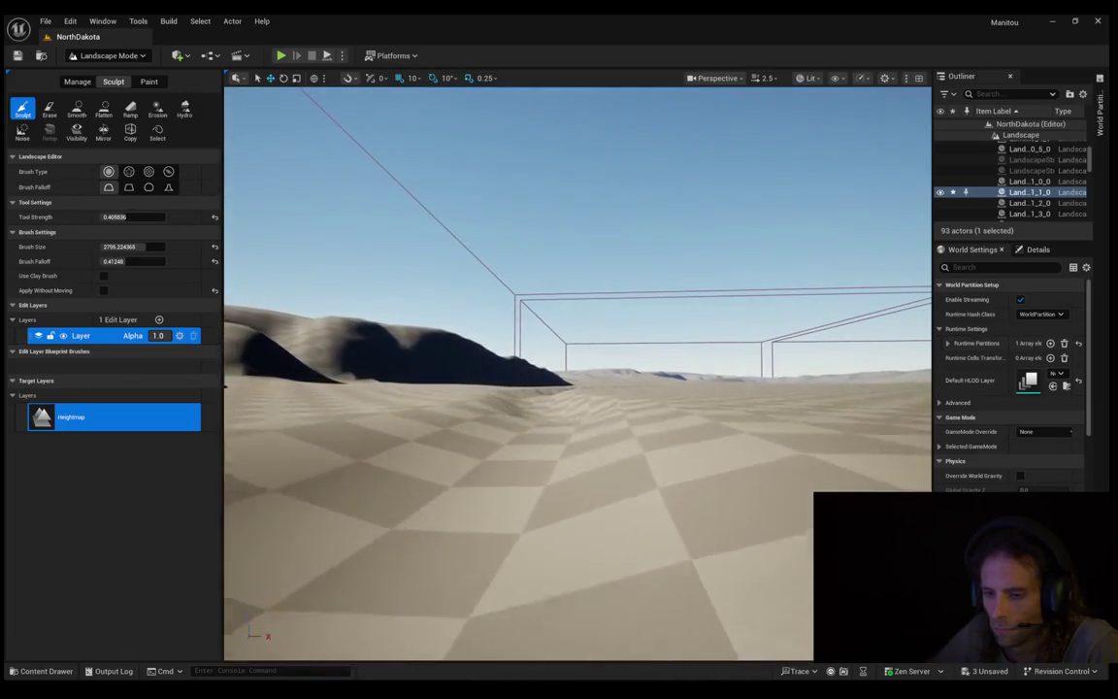
key("w")
key("w")
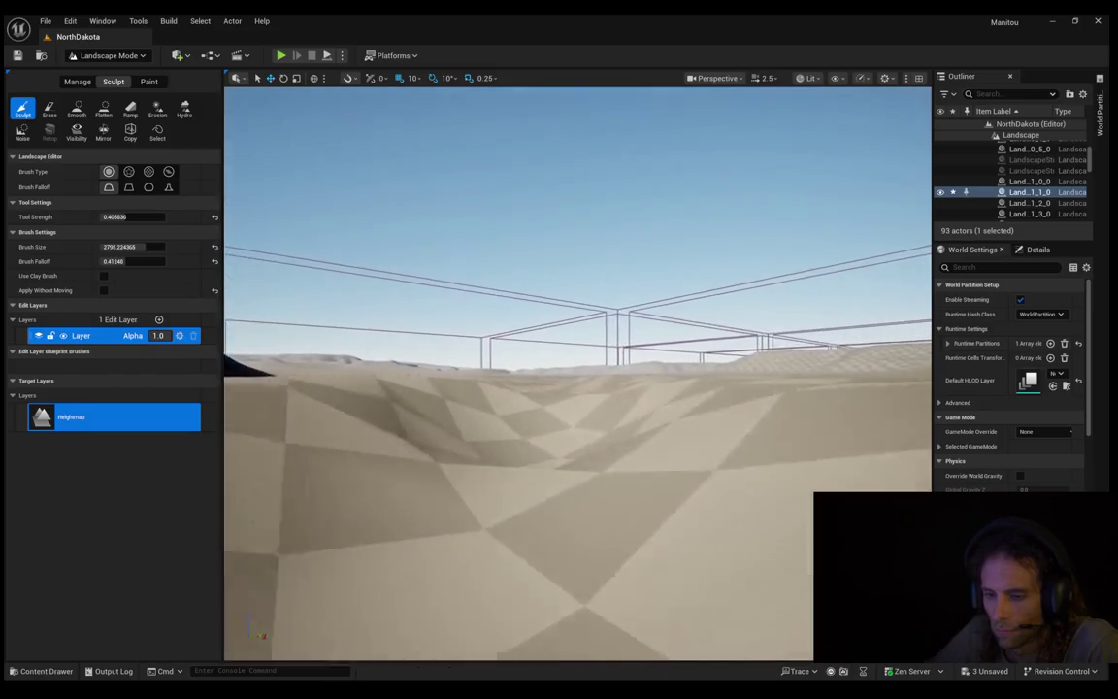
key("w")
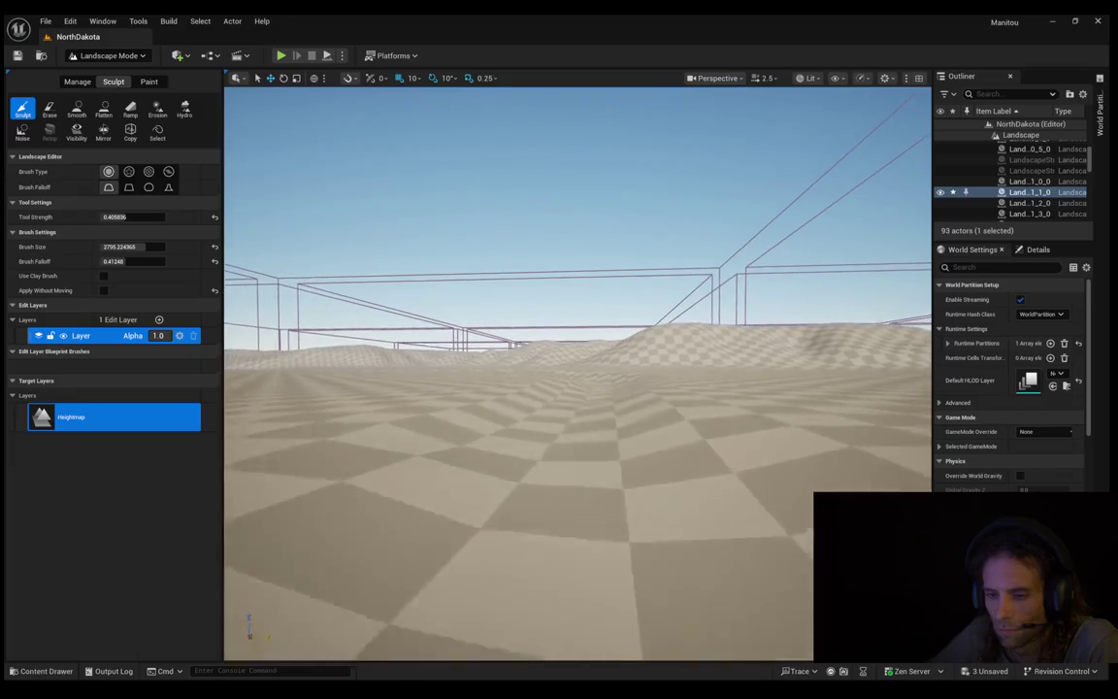
key("w")
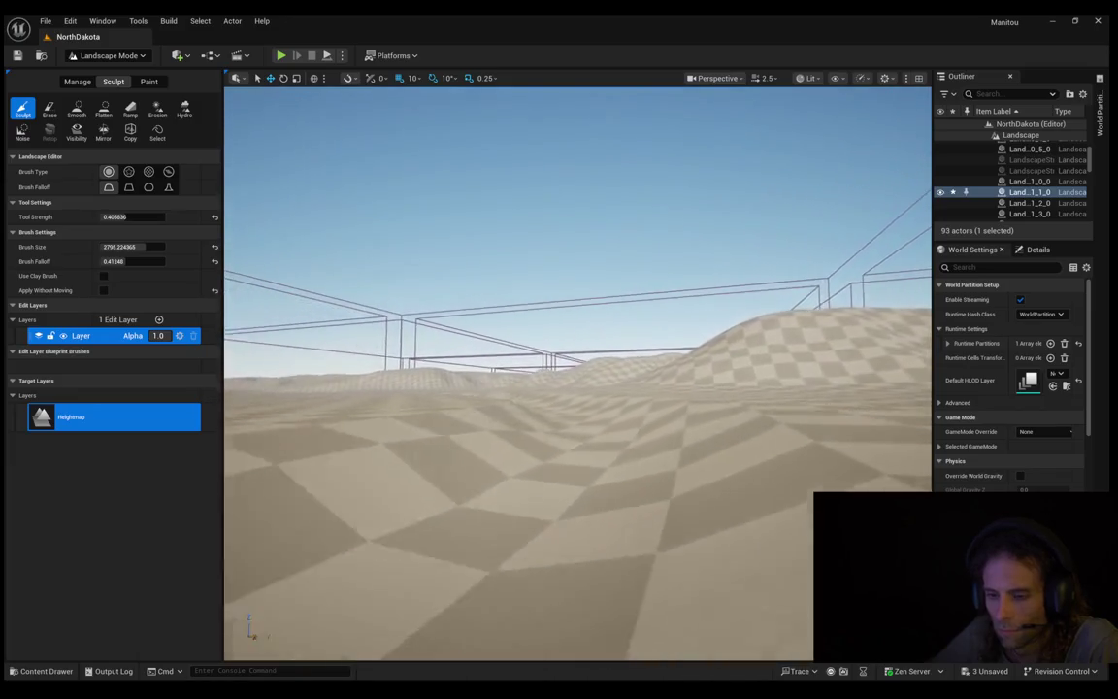
key("w")
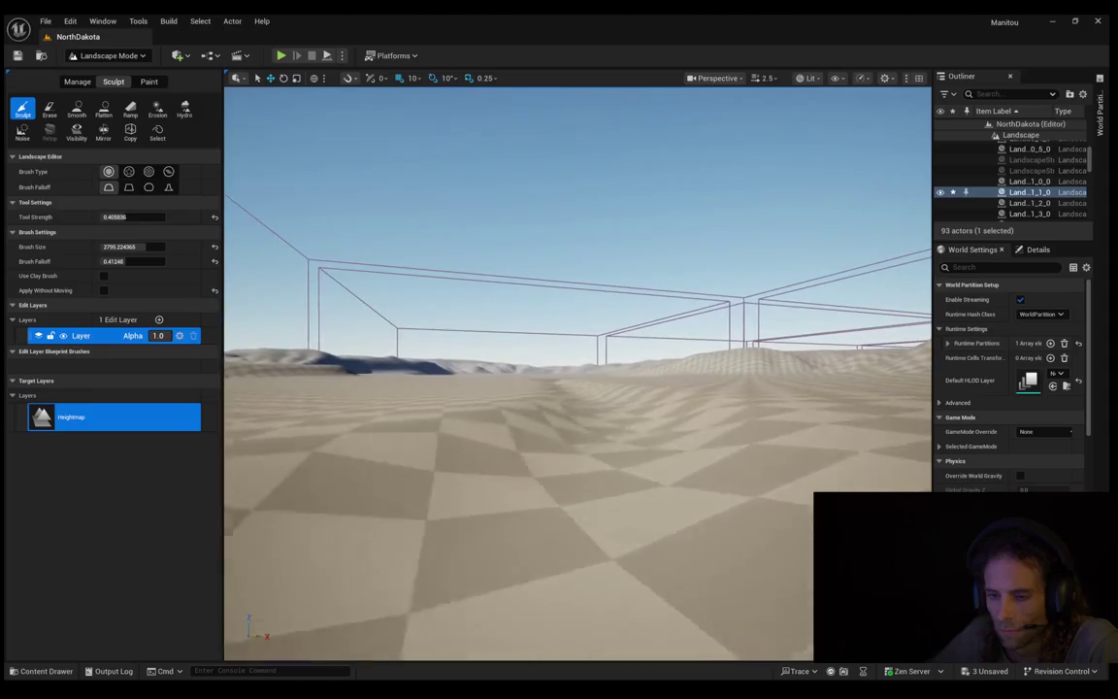
key("w")
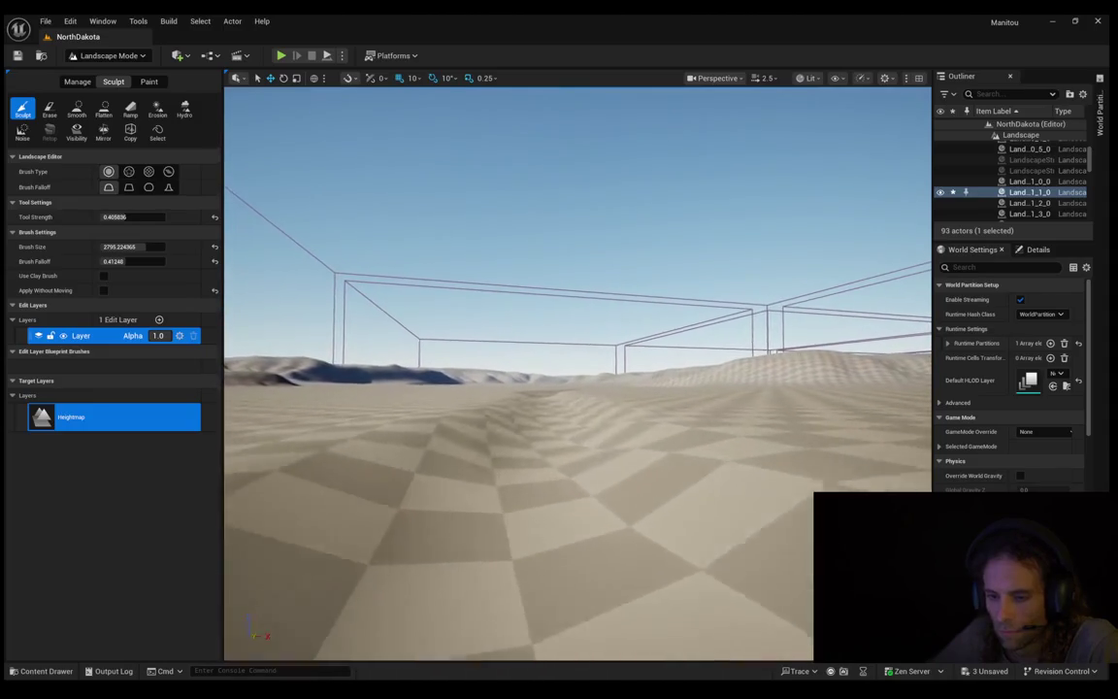
key("w")
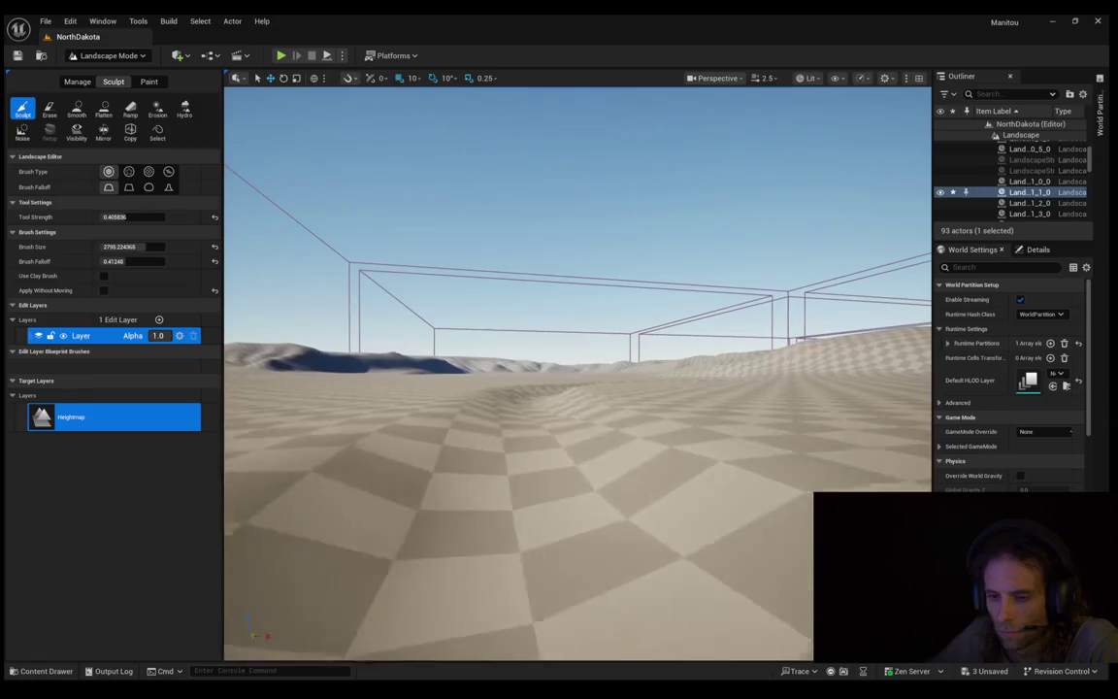
Step: Approach the dunes, raise a large fold with the Sculpt brush, and start a play test
key("w")
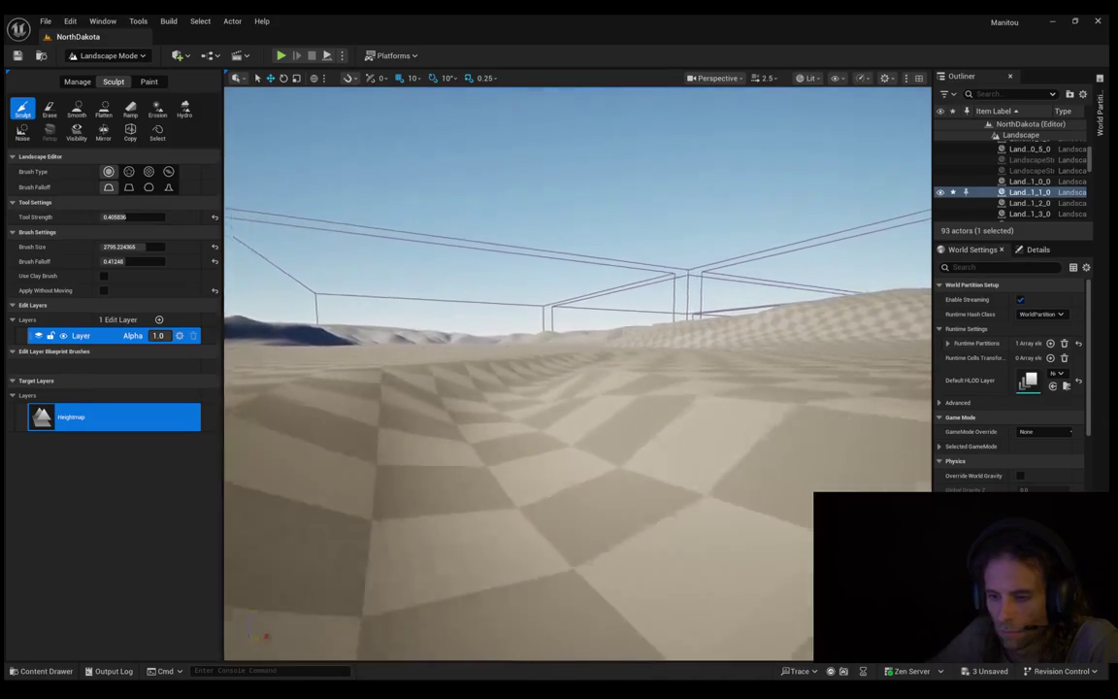
key("w")
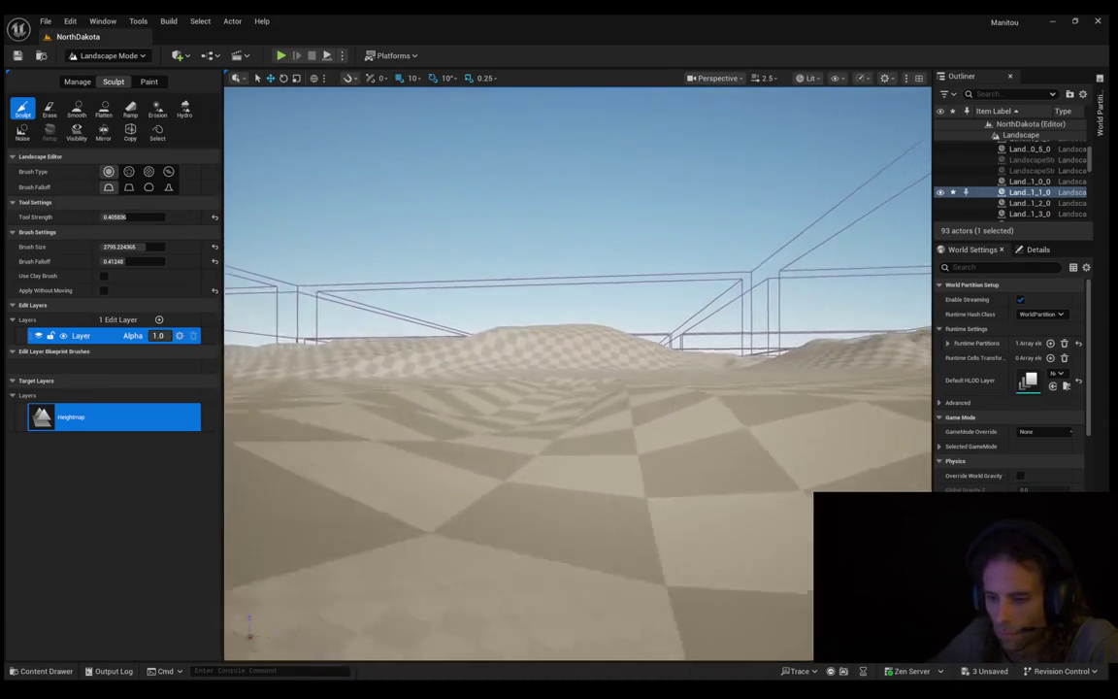
key("w")
left_click_drag(607, 398, 637, 512)
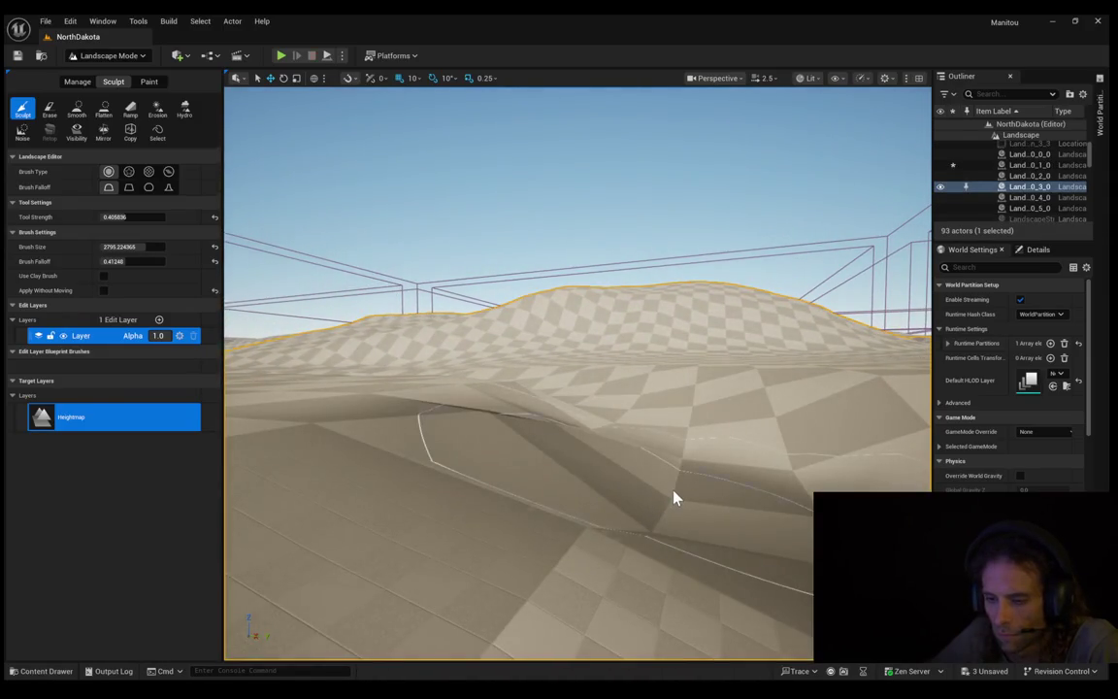
key("alt+p")
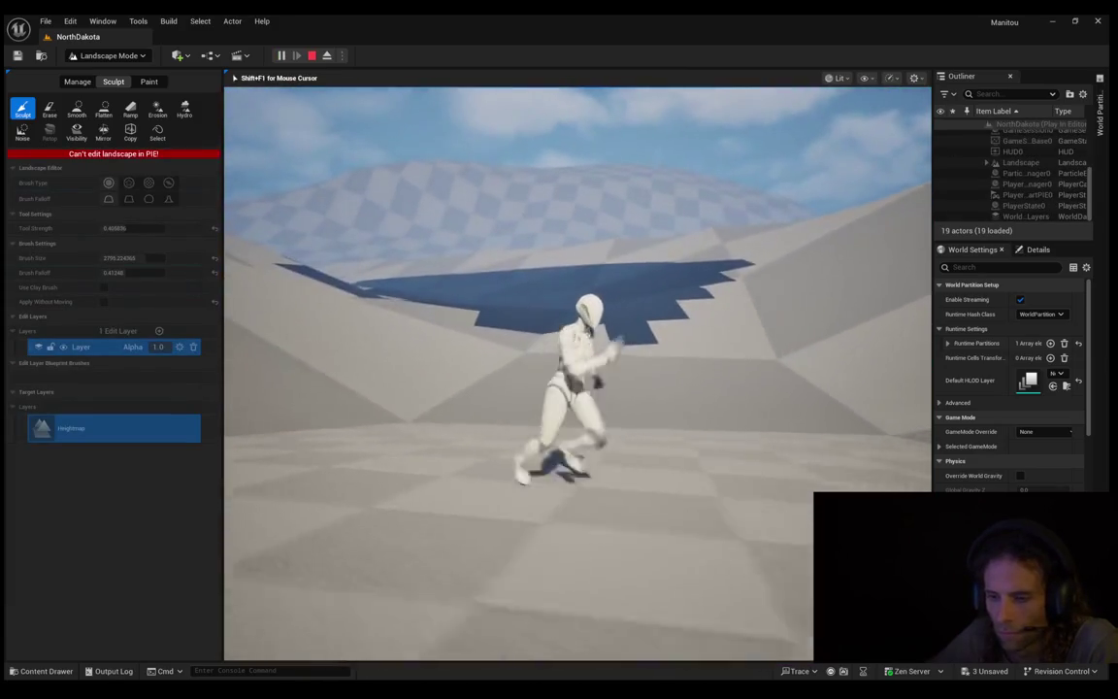
Step: Run the character forward across the checkered slopes in the play session
key("w")
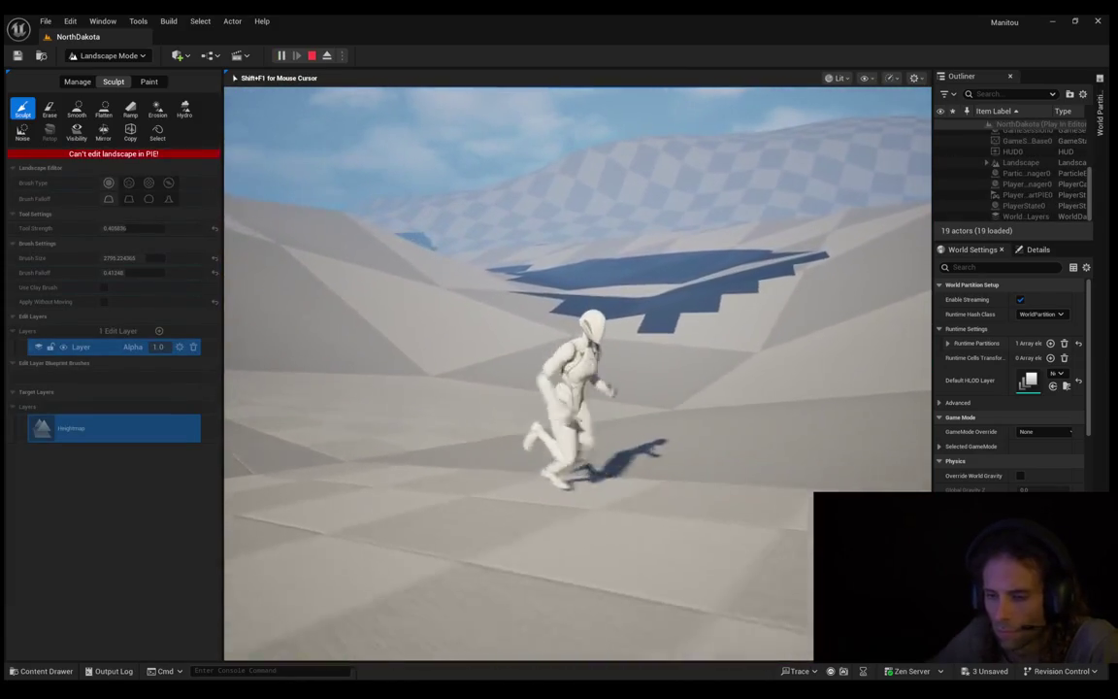
key("w")
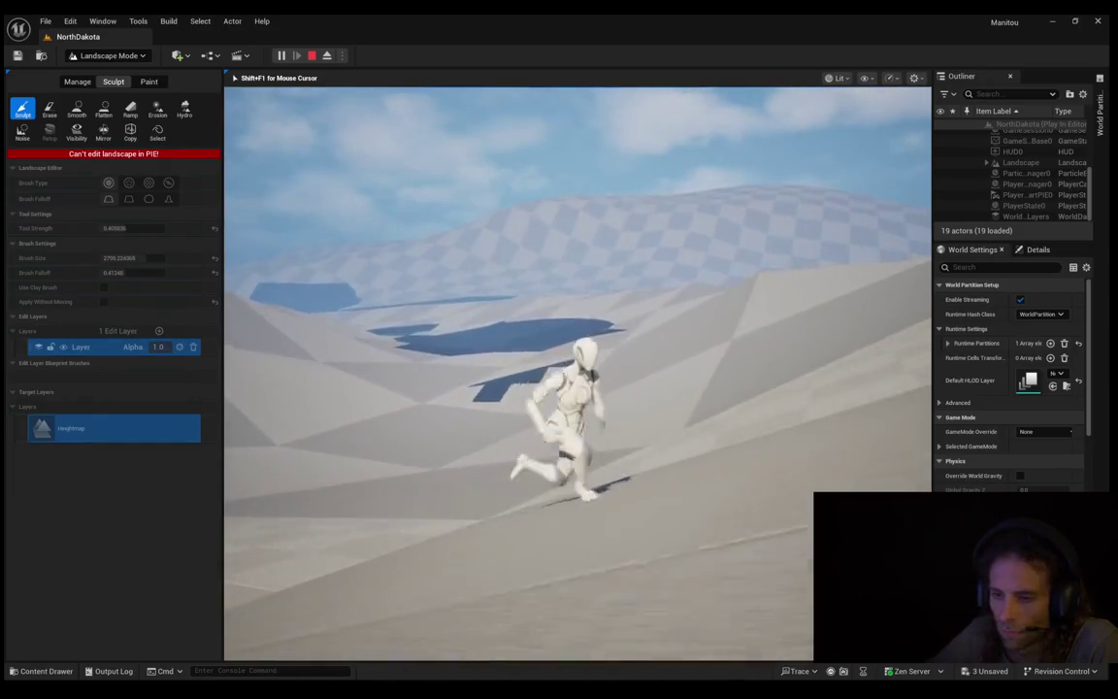
key("w")
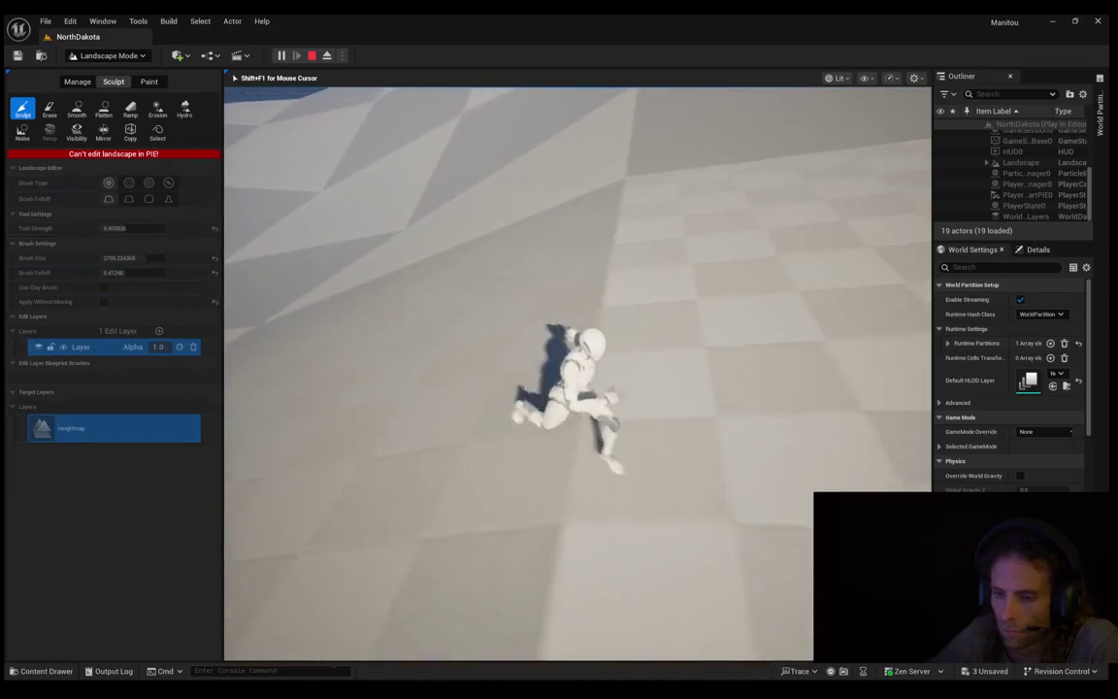
key("w")
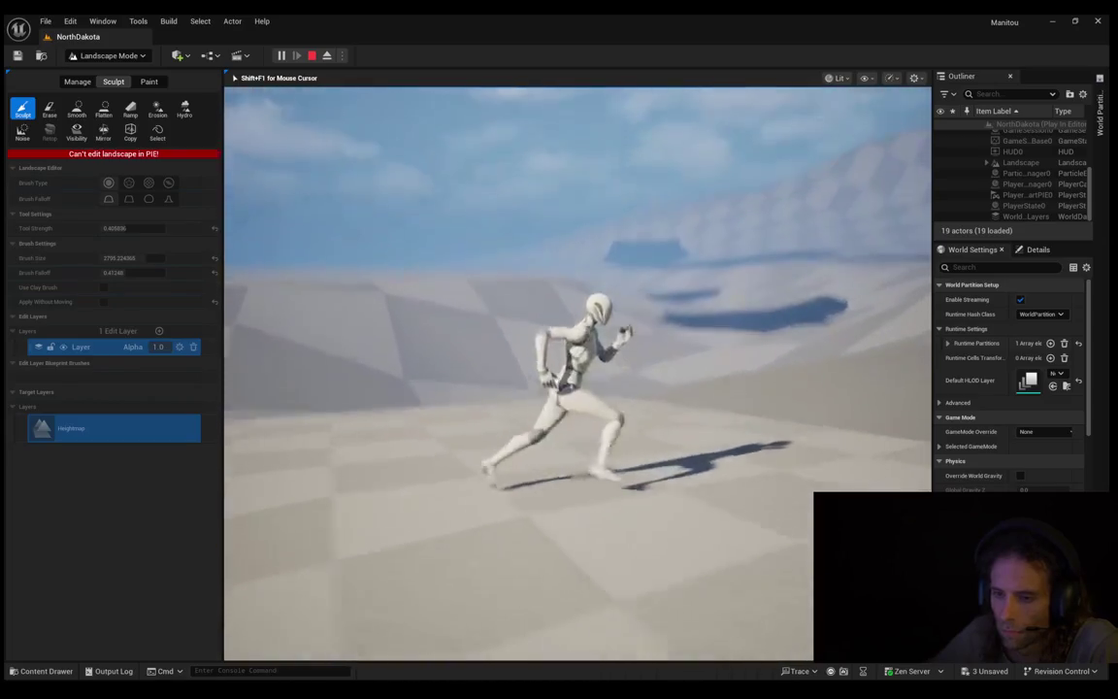
key("w")
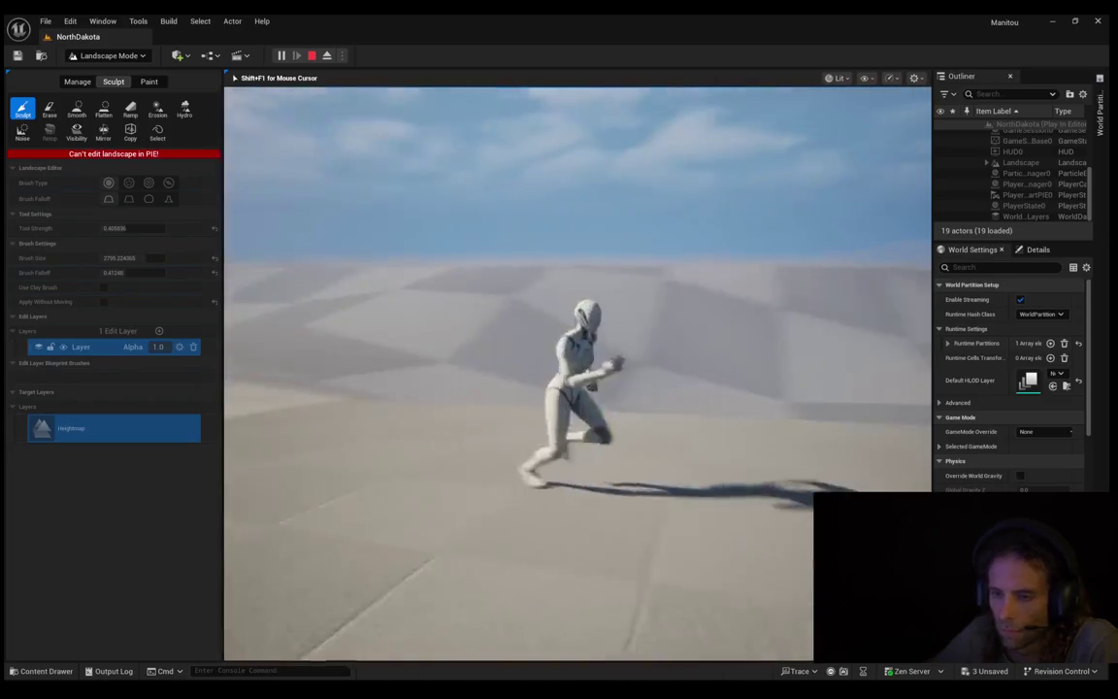
key("w")
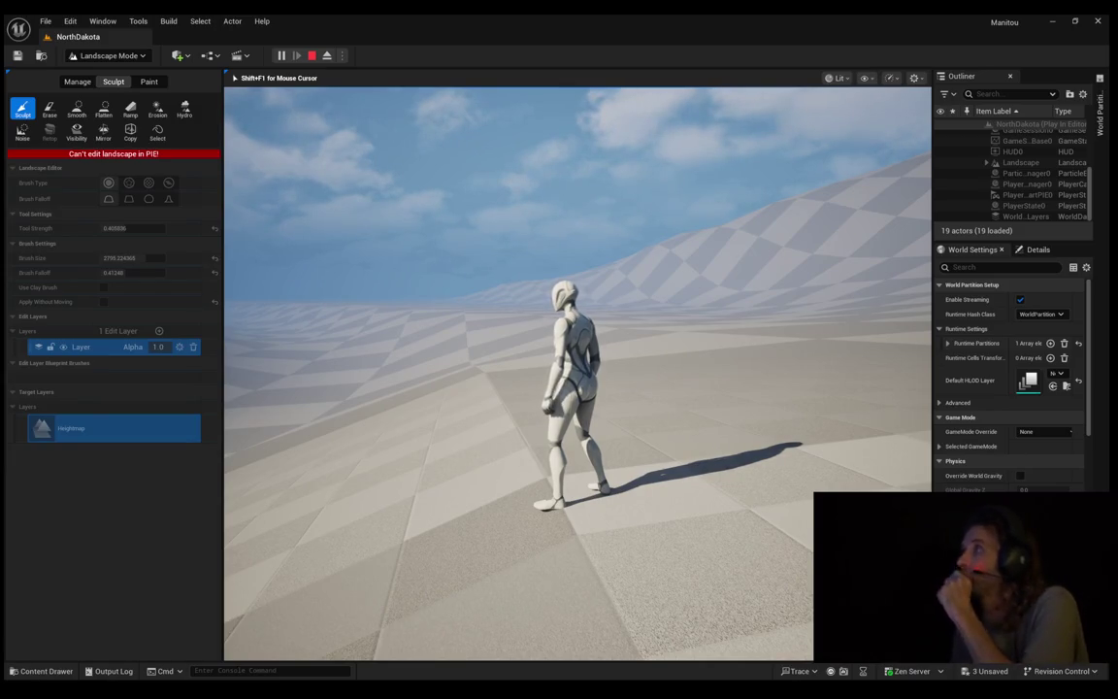
Step: Return control to the game and run toward the horizon, steering left and right
mouse_move(578, 374)
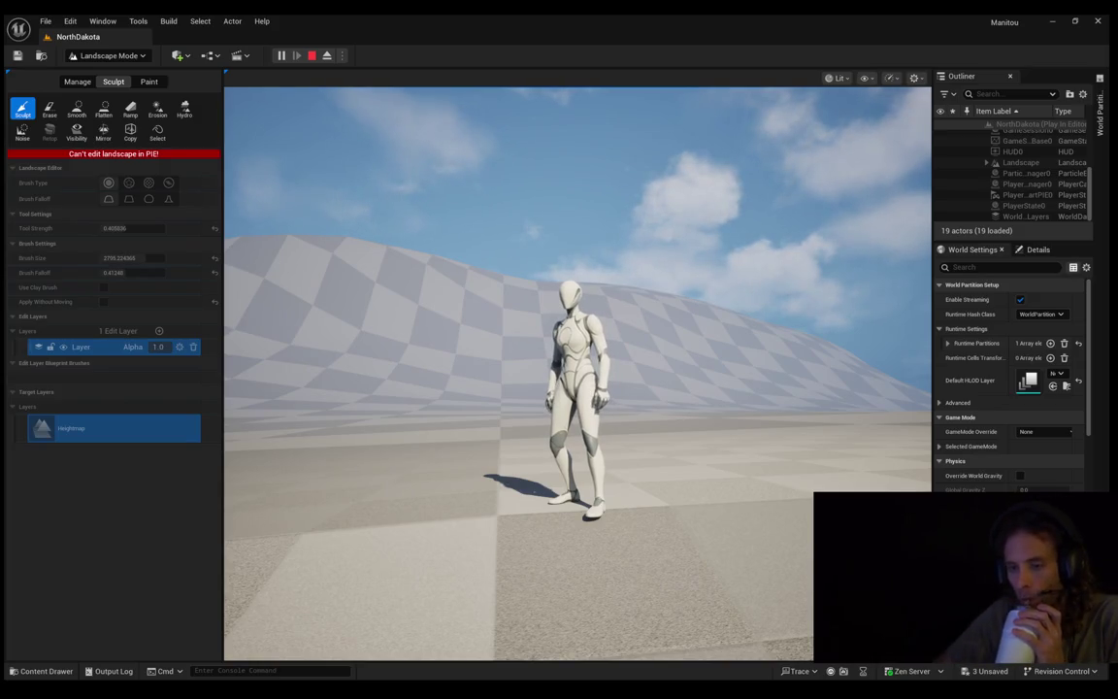
left_click(578, 374)
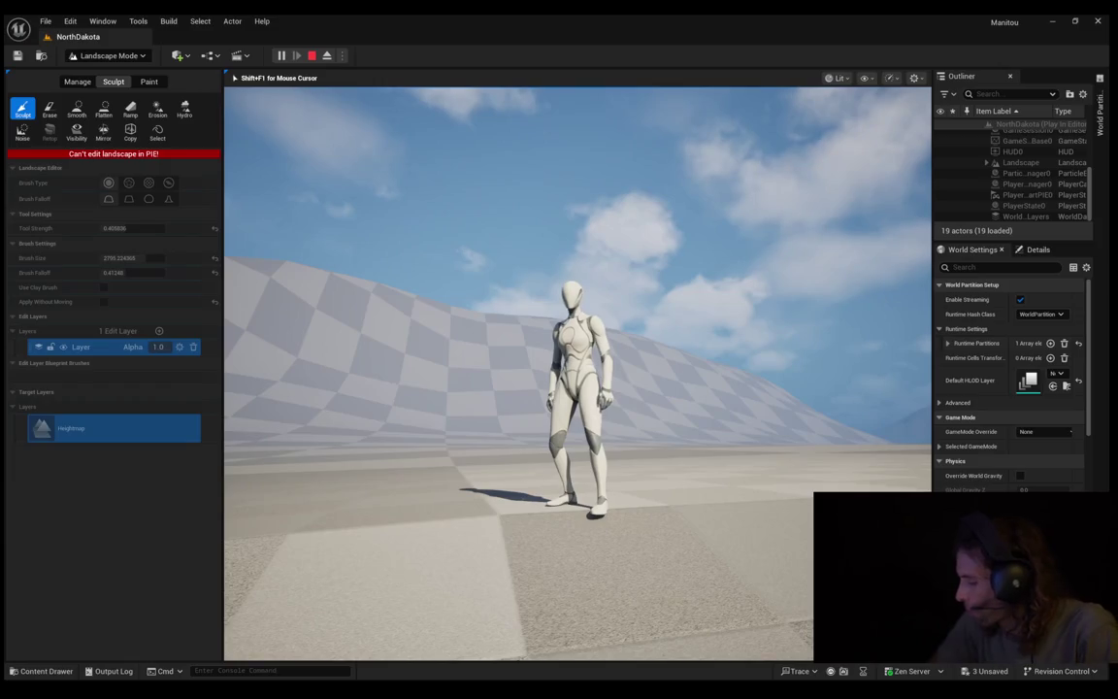
key("w")
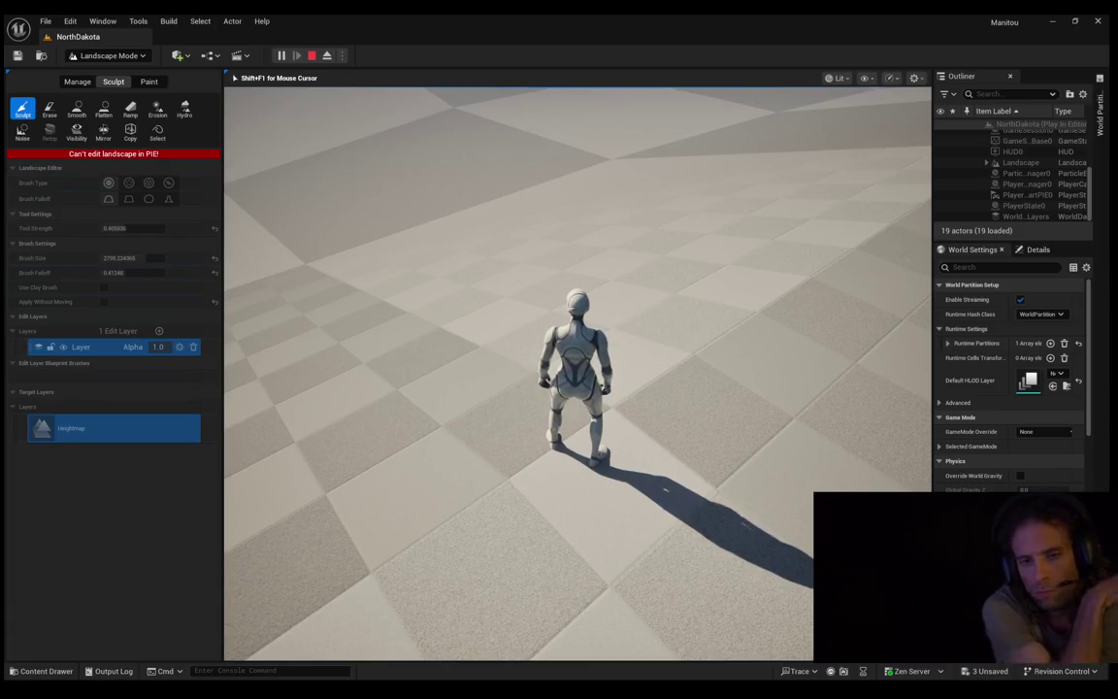
key("w")
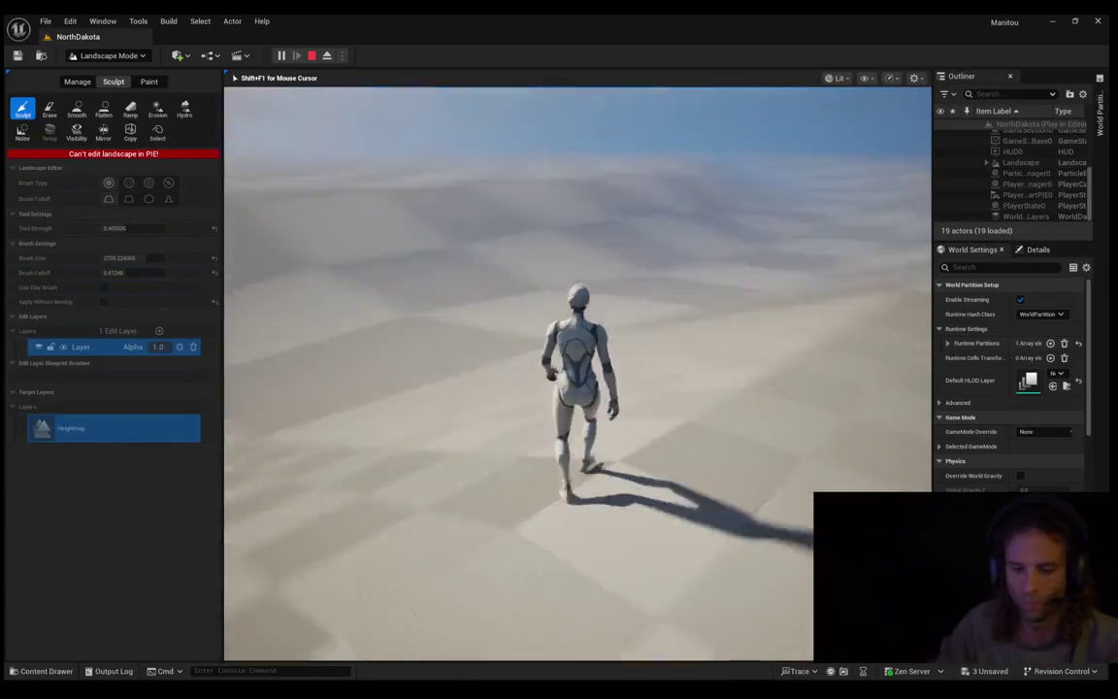
key("d")
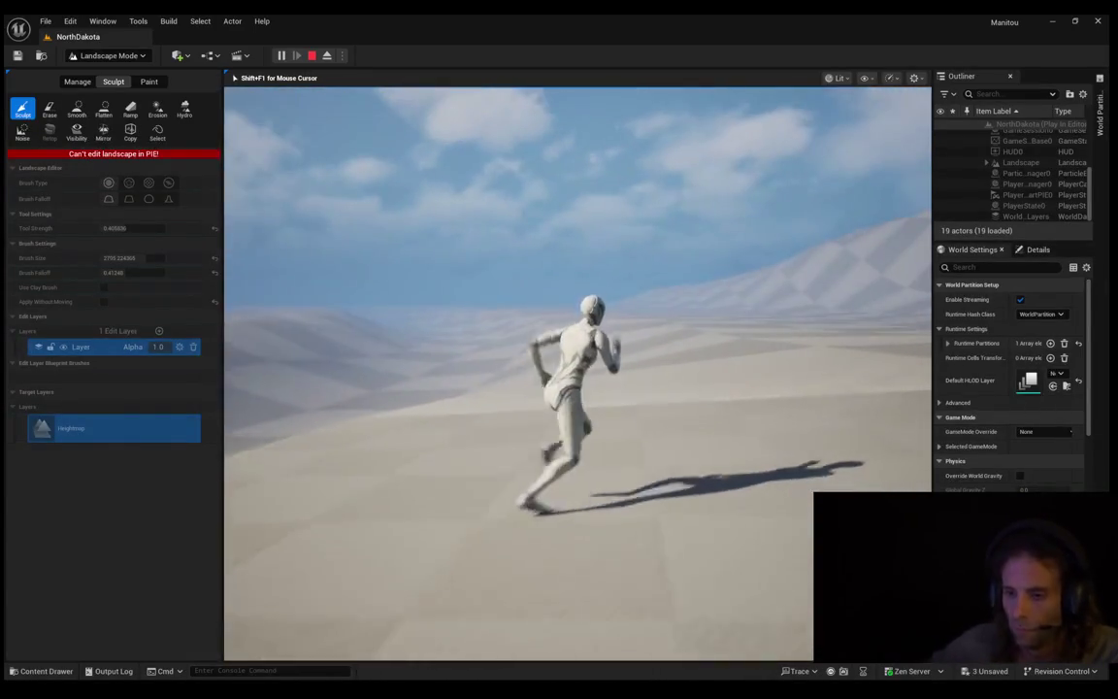
key("a")
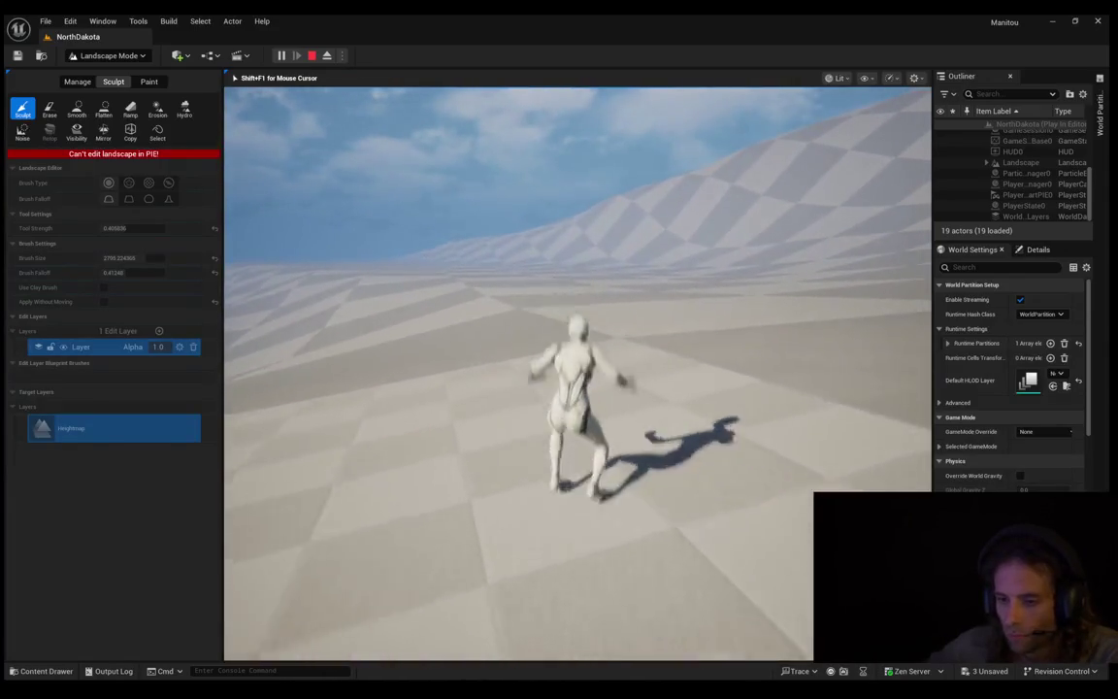
key("d")
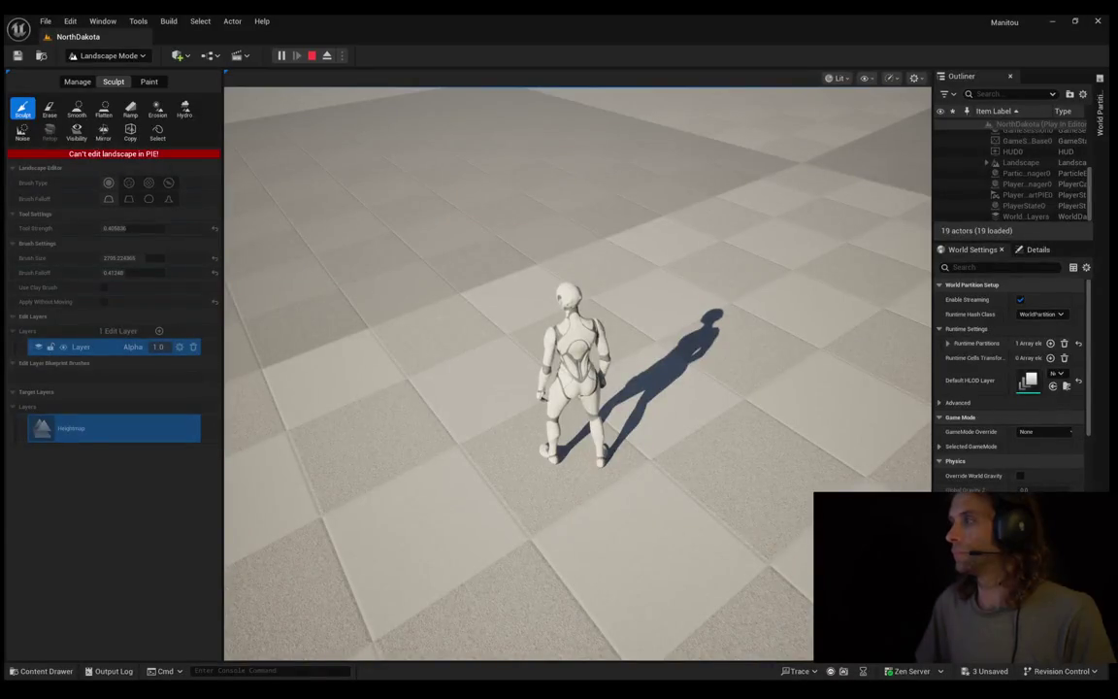
Step: Recapture the game, run toward the distant hills, then end the play session
left_click(578, 373)
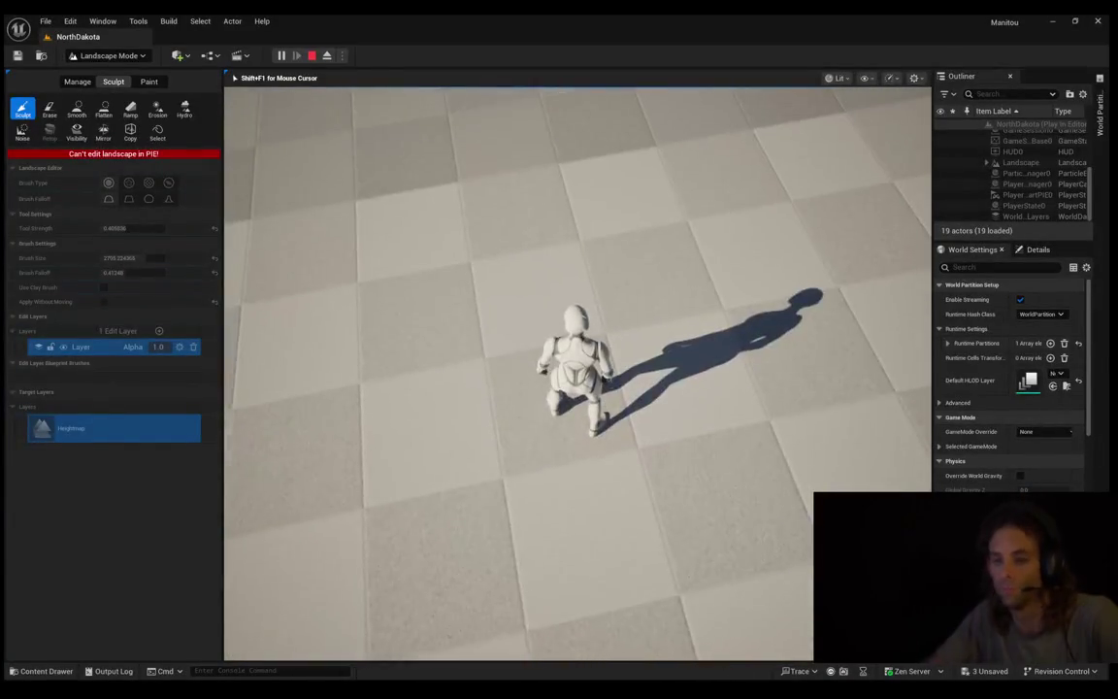
key("w")
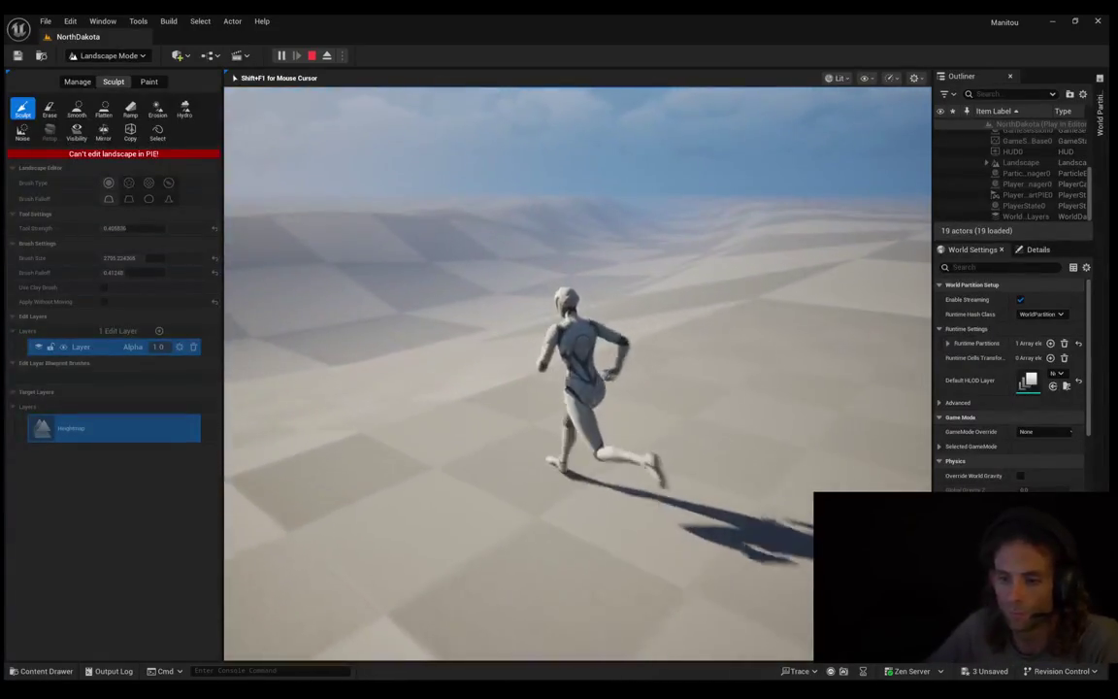
key("Escape")
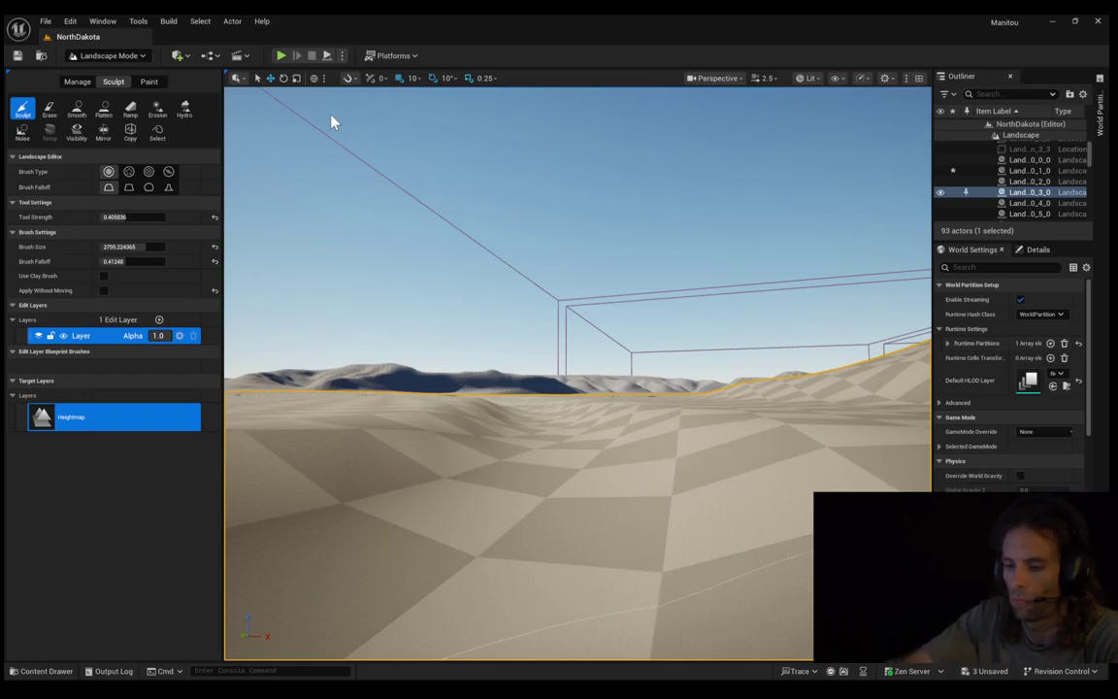
left_click_drag(326, 318, 512, 242)
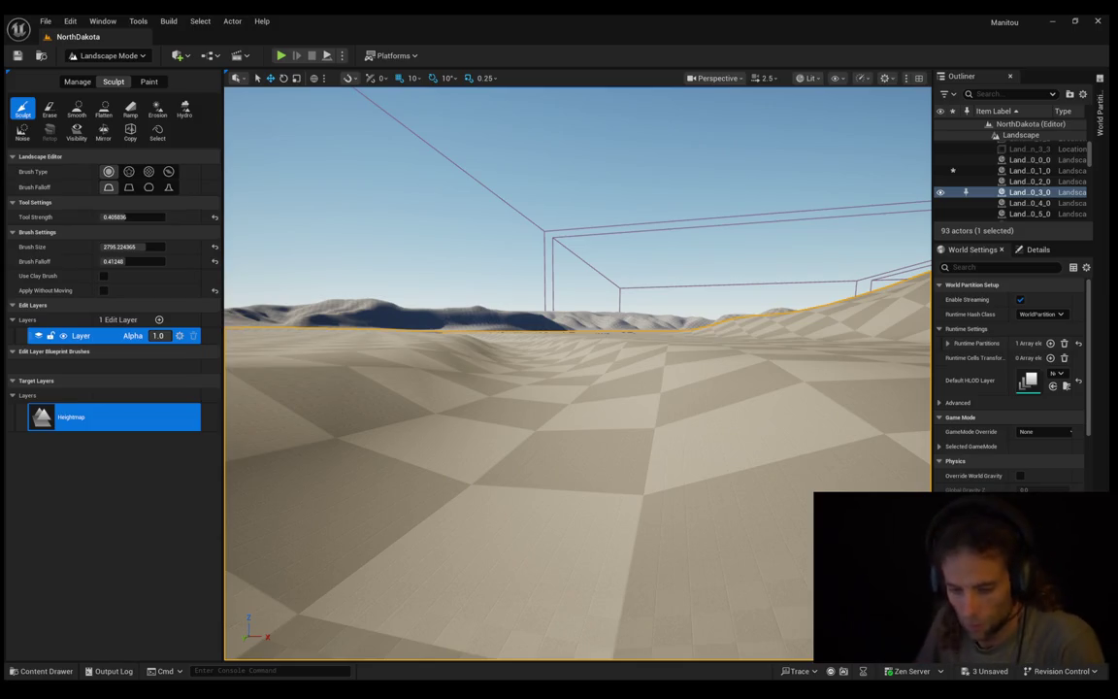
mouse_move(589, 340)
left_mouse_down()
mouse_move(529, 309)
mouse_move(529, 286)
mouse_move(562, 287)
mouse_move(424, 277)
mouse_move(437, 301)
mouse_move(383, 282)
mouse_move(436, 252)
mouse_move(447, 299)
mouse_move(495, 297)
mouse_move(602, 433)
left_mouse_up()
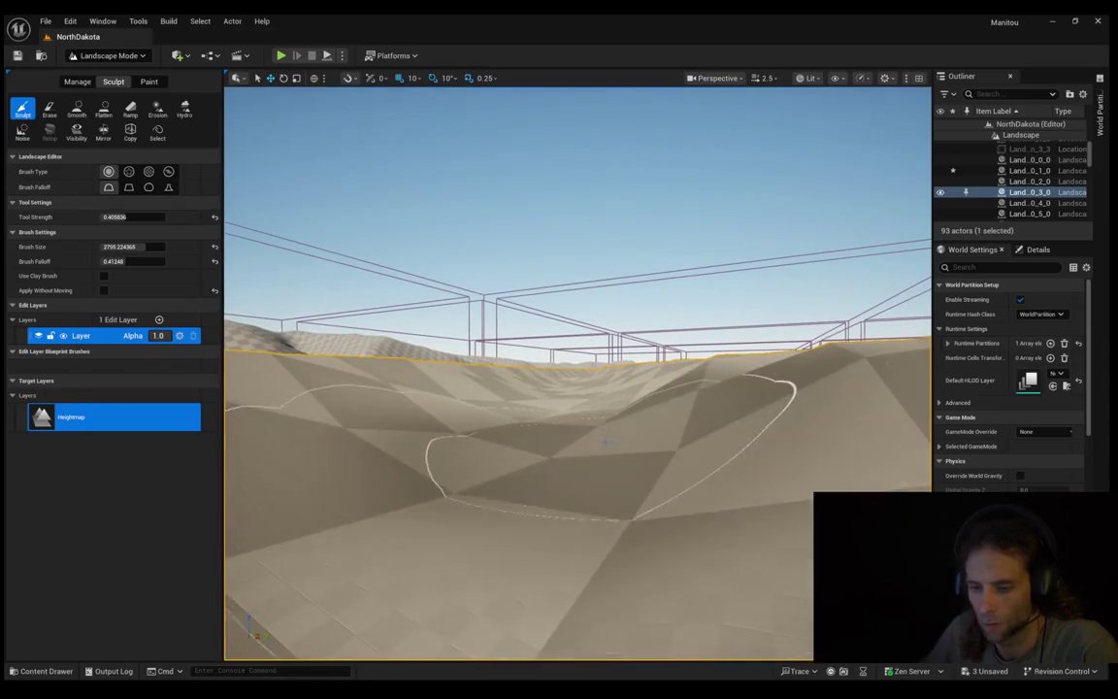
Step: Launch Play In Editor with Alt+P and run the character across the slope
key("alt+p")
key("w")
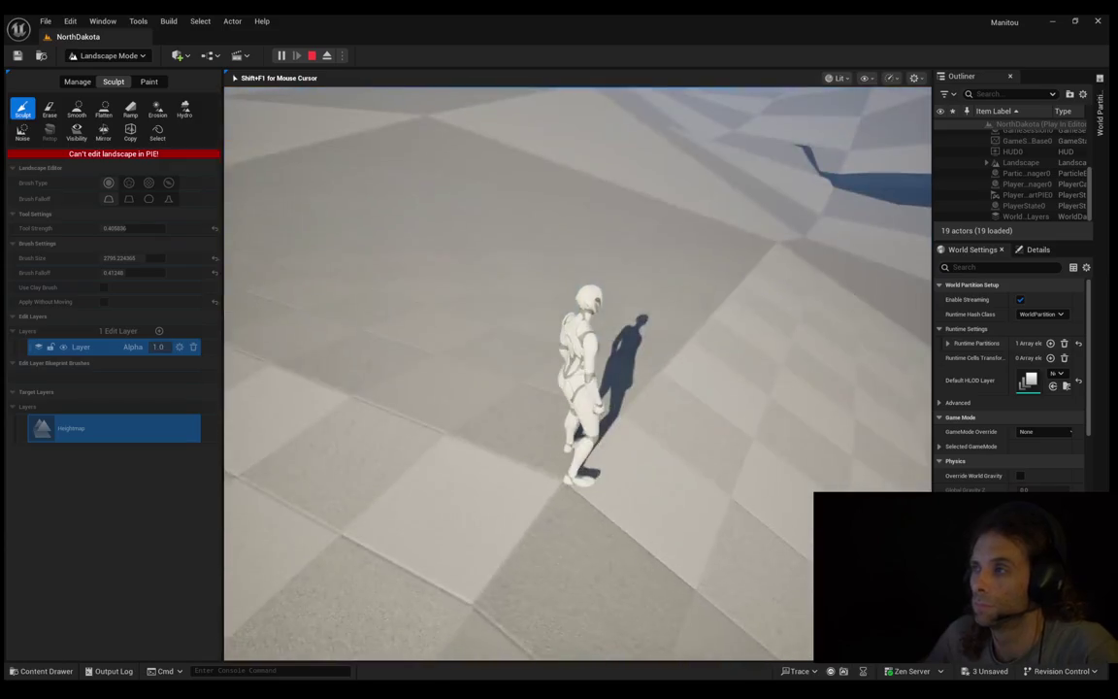
Step: End the play test with Esc to return to the Landscape Mode viewport
key("Escape")
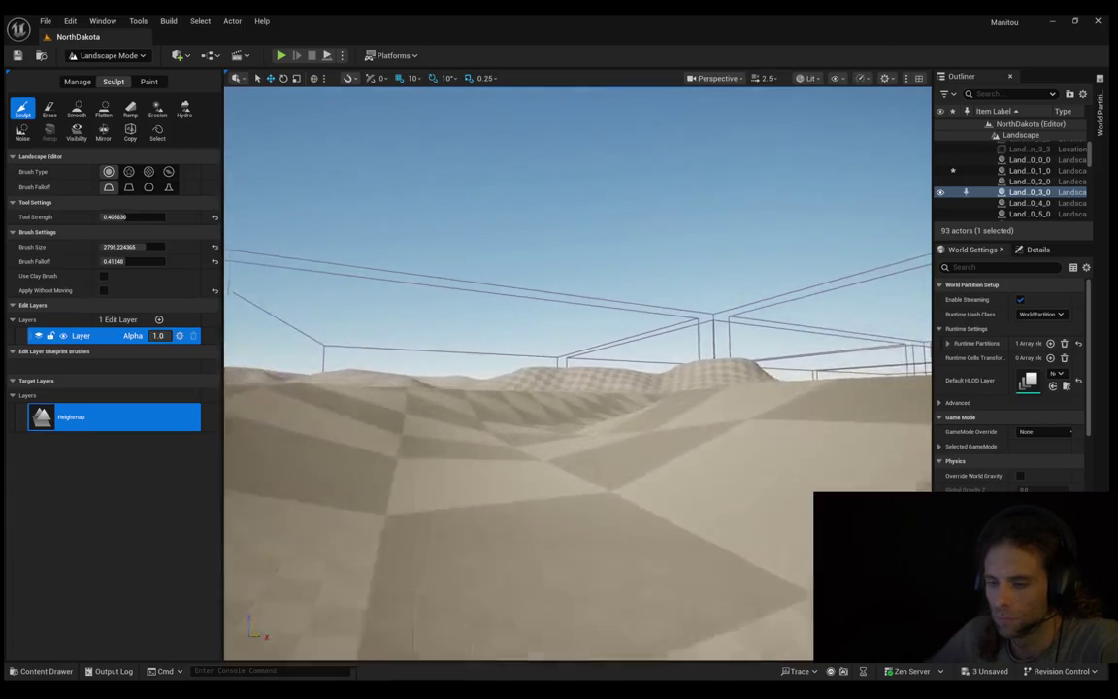
Step: Fly the camera low across the hills, turning left and right and dropping near the ground
key("w")
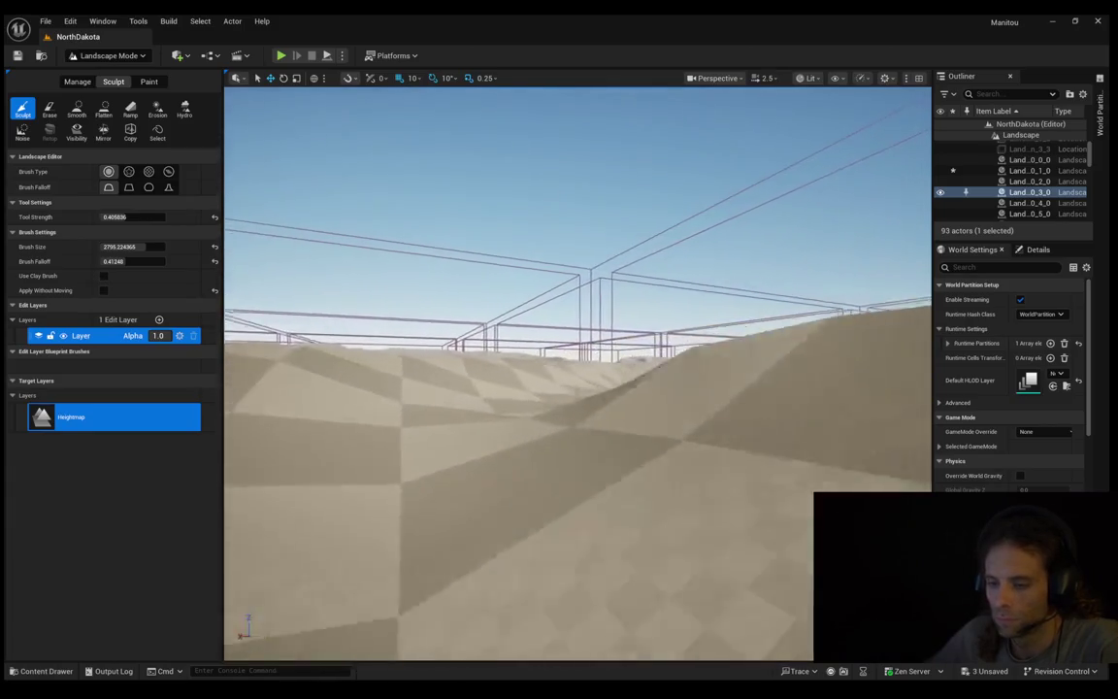
key("w")
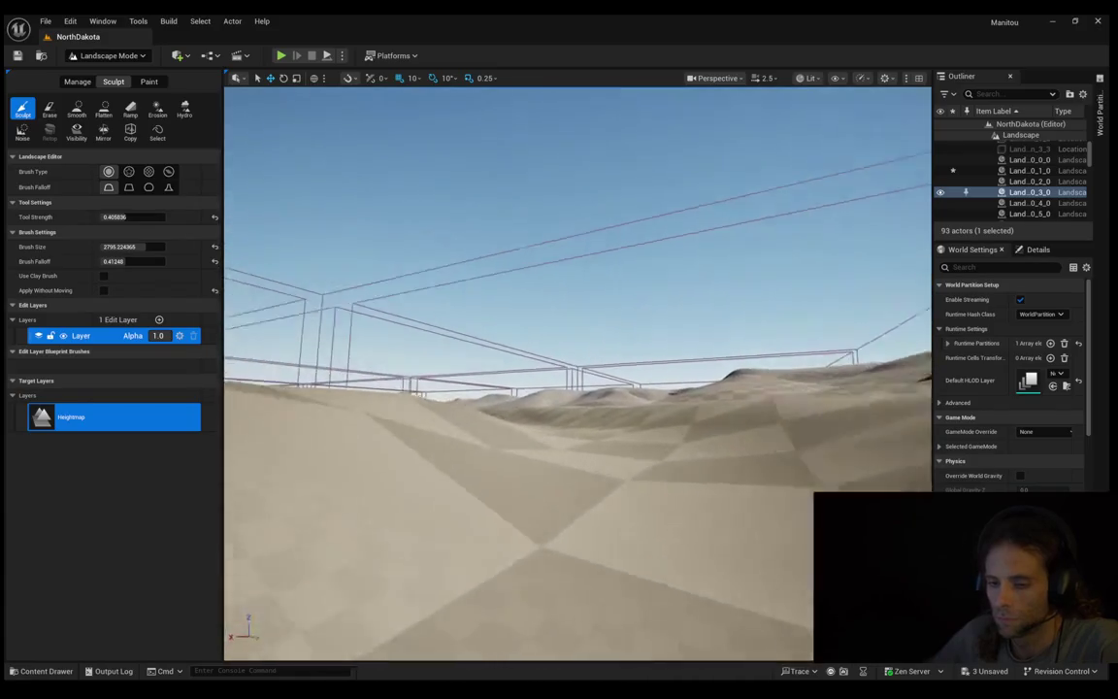
key("w")
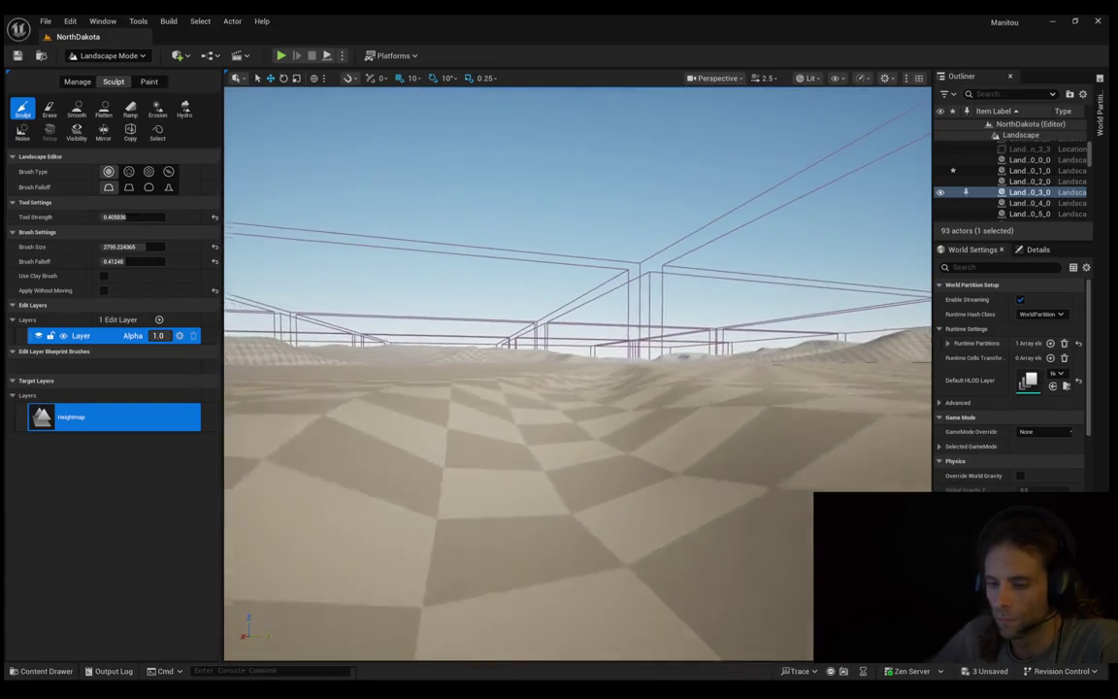
key("w")
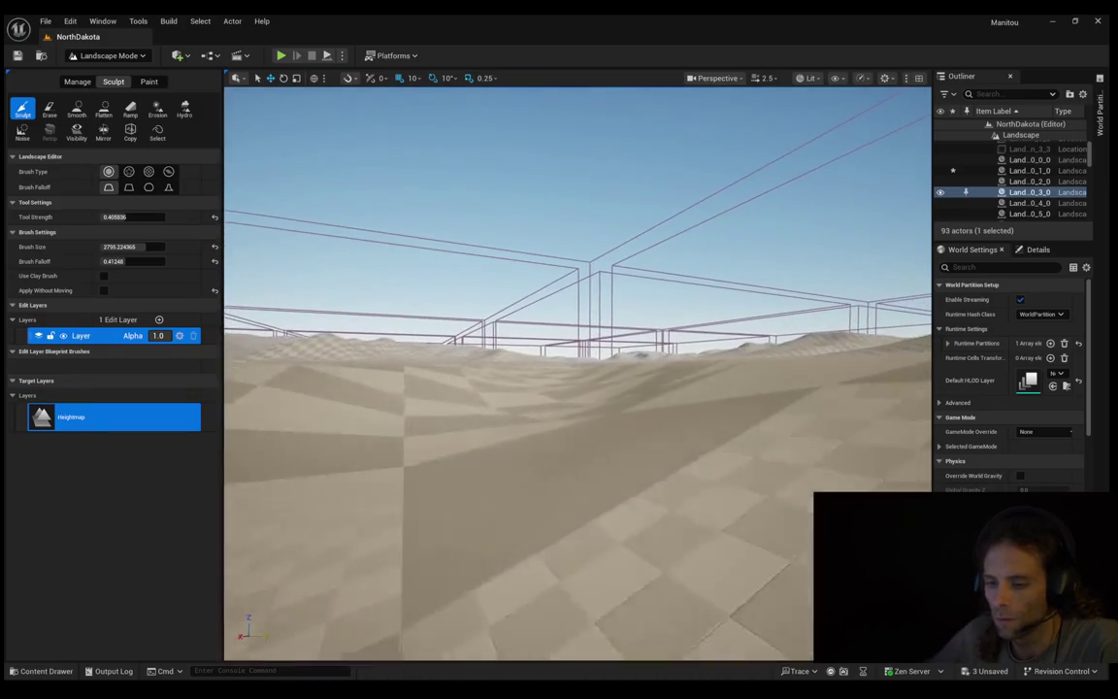
key("w")
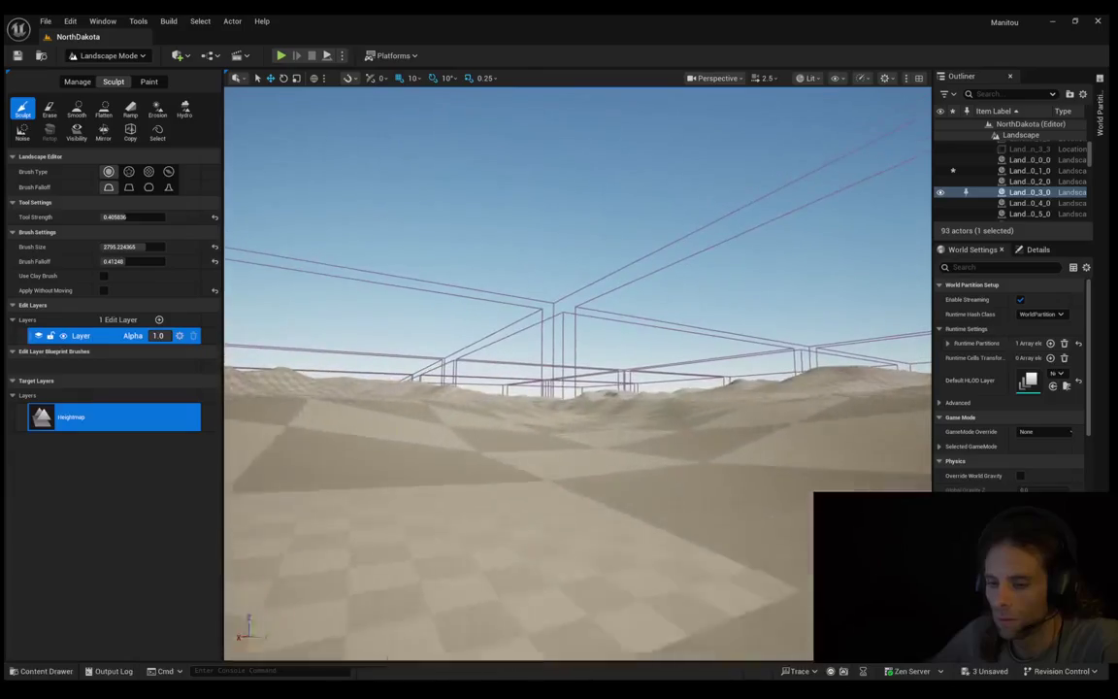
key("w")
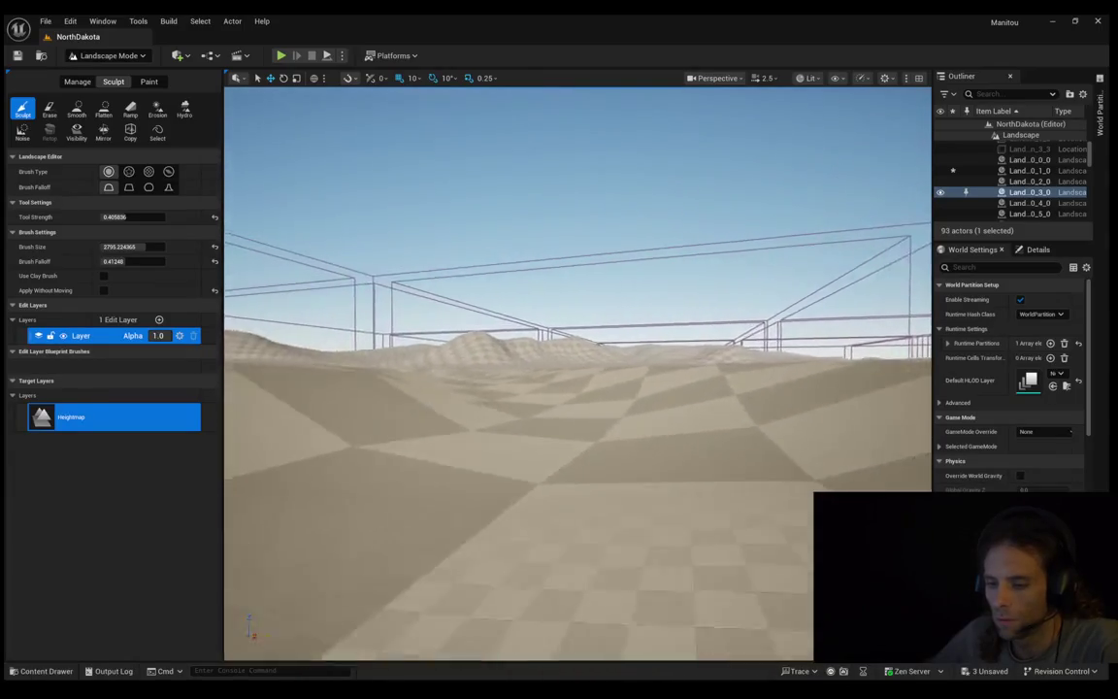
key("w")
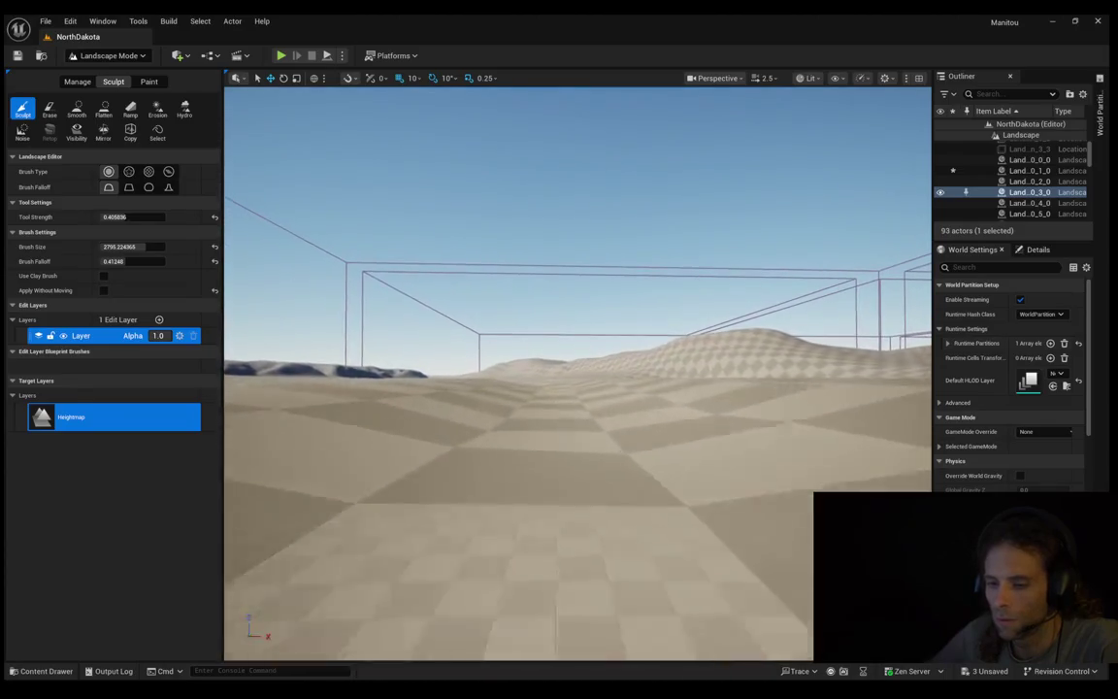
key("w")
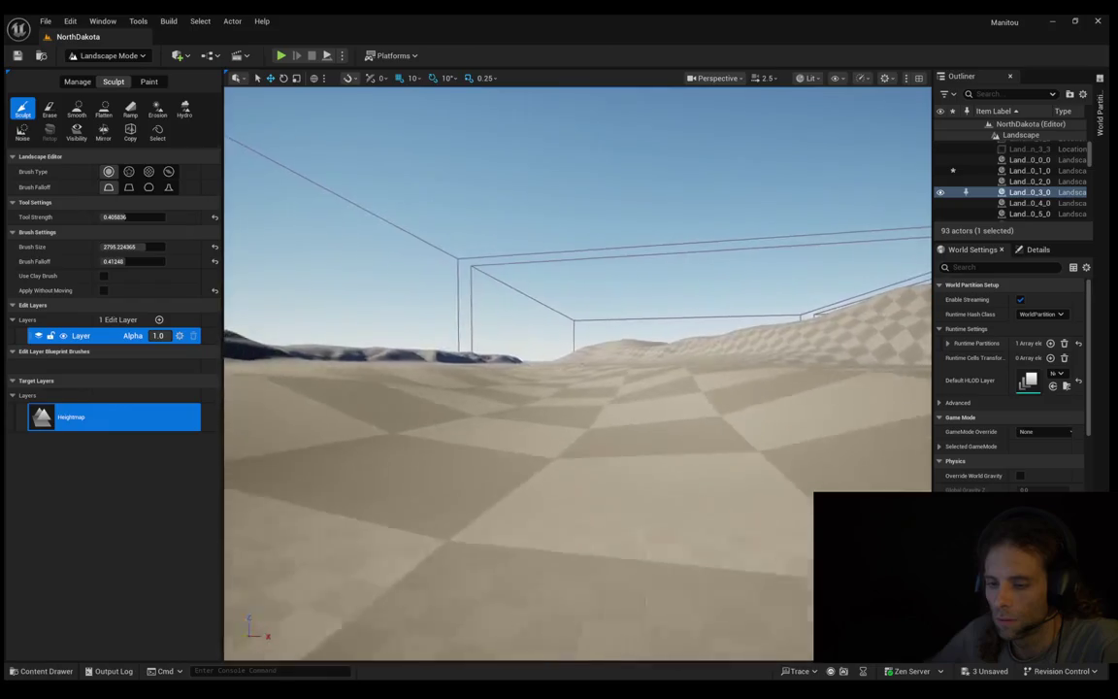
key("w")
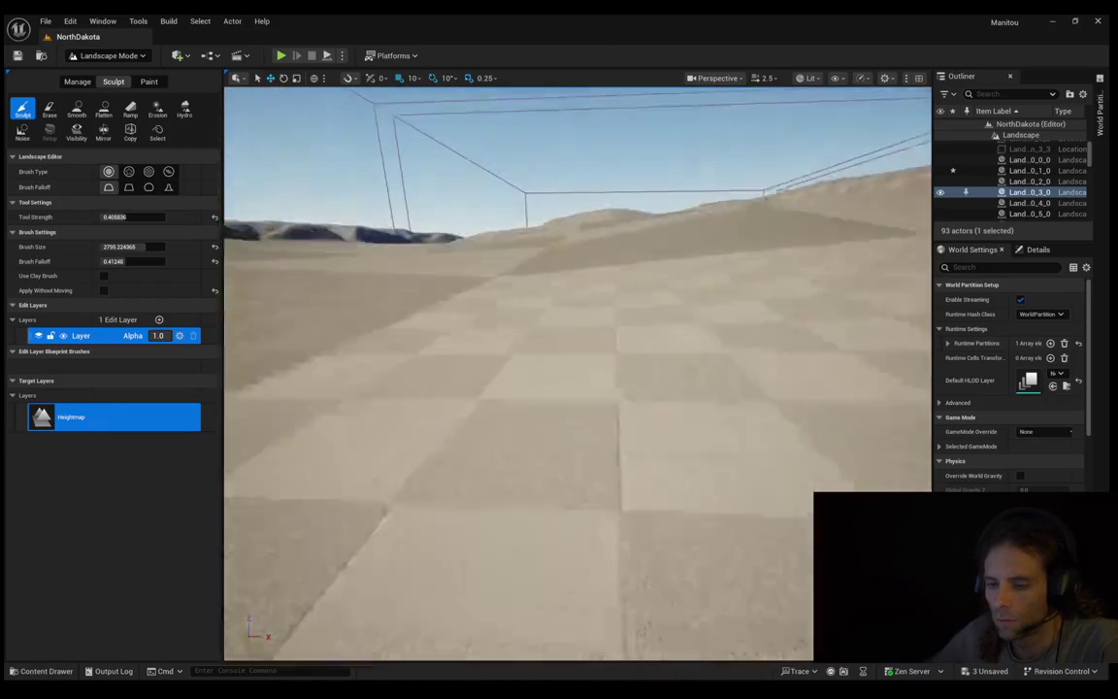
key("w")
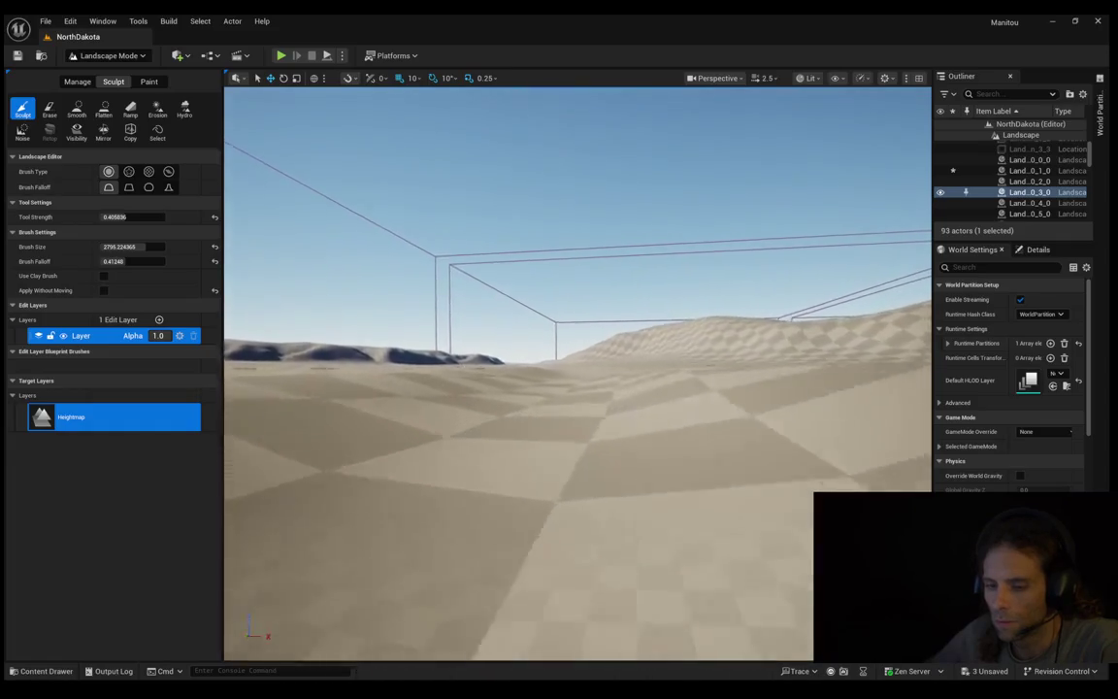
Step: Fly on toward the distant hills, tilting the view, then launch Play In Editor
key("w")
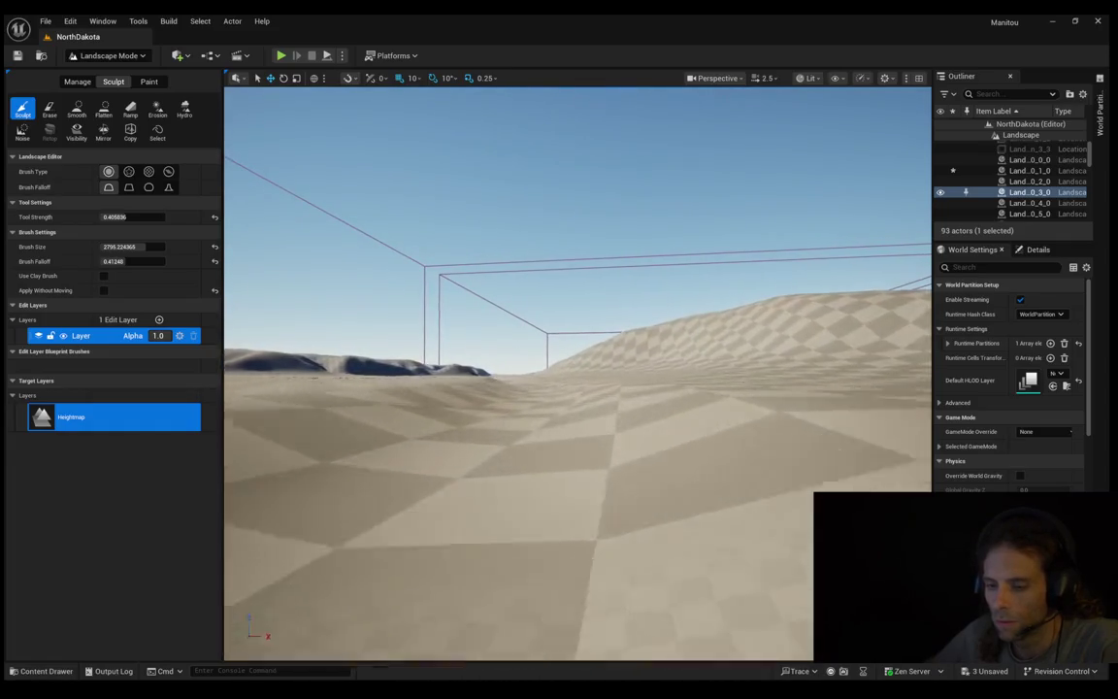
key("w")
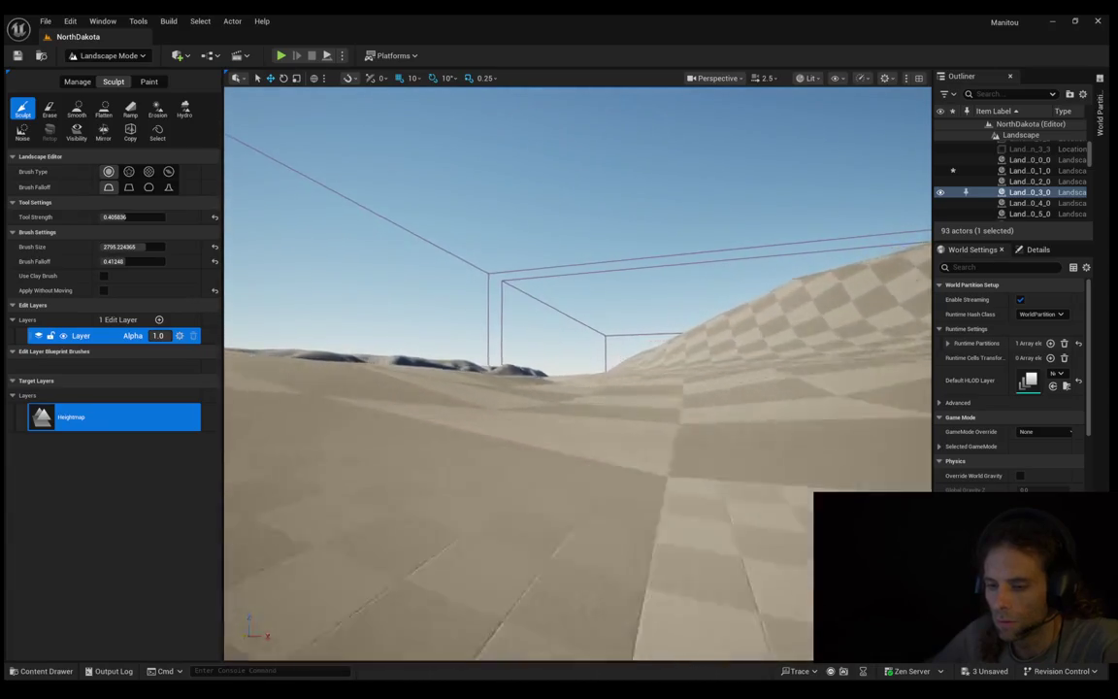
key("w")
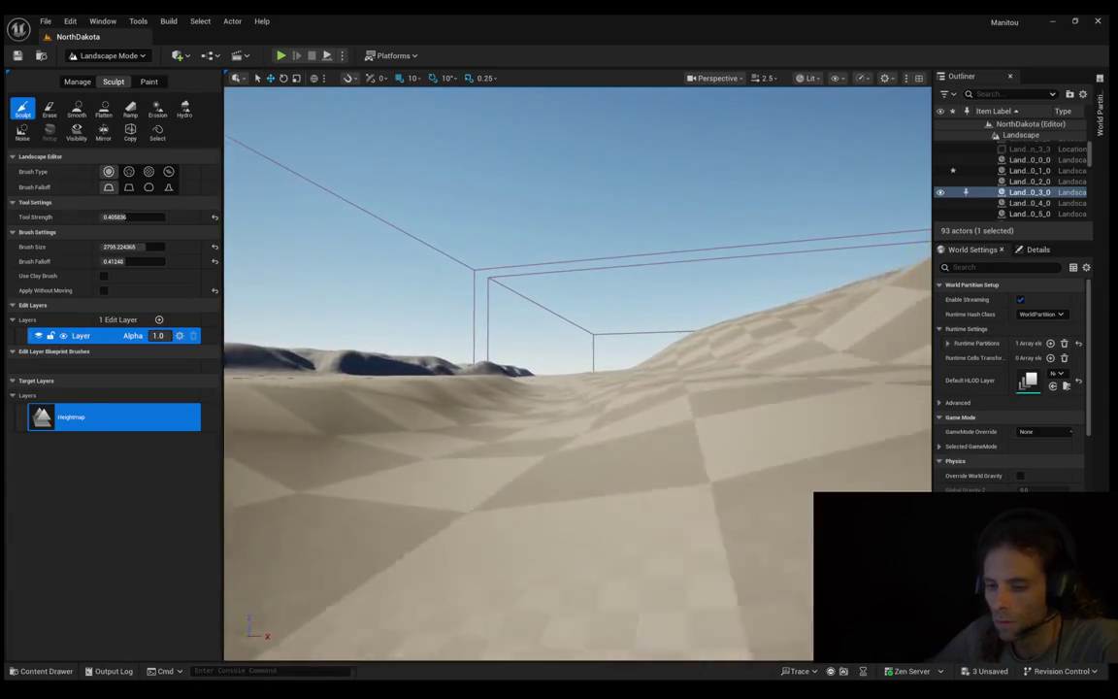
key("w")
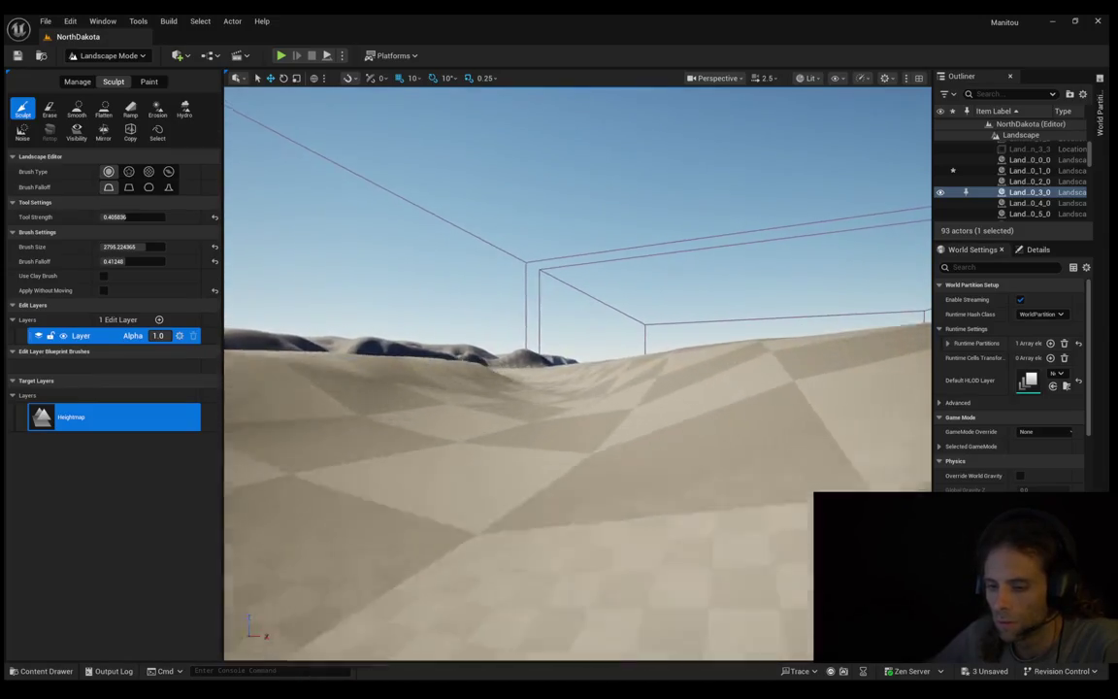
key("w")
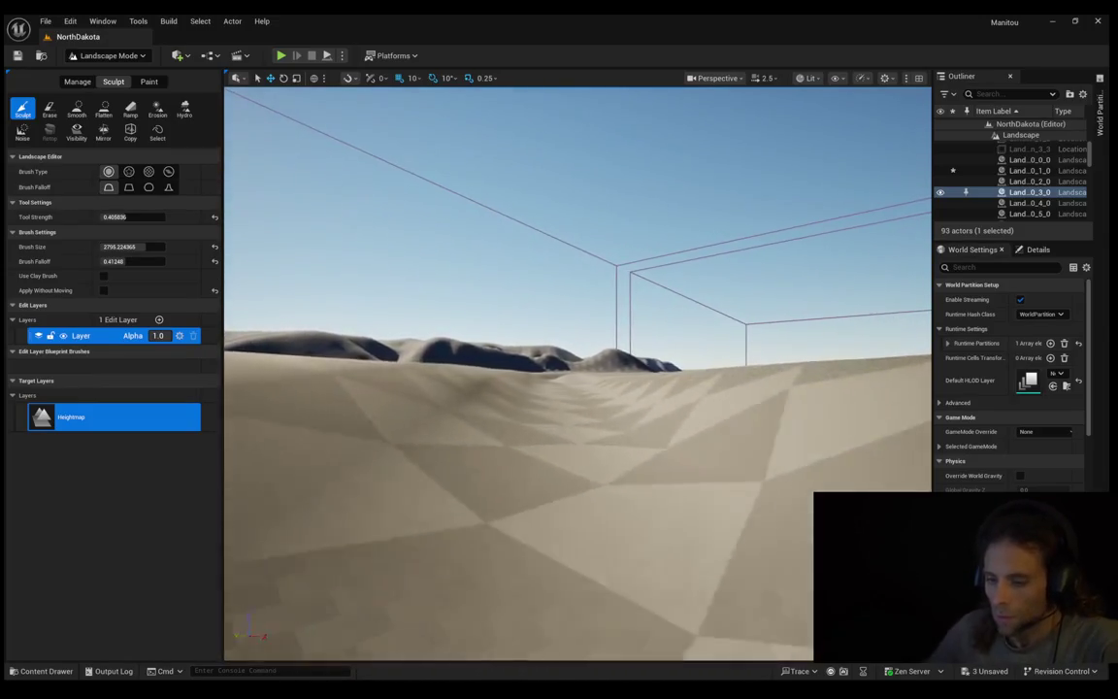
key("w")
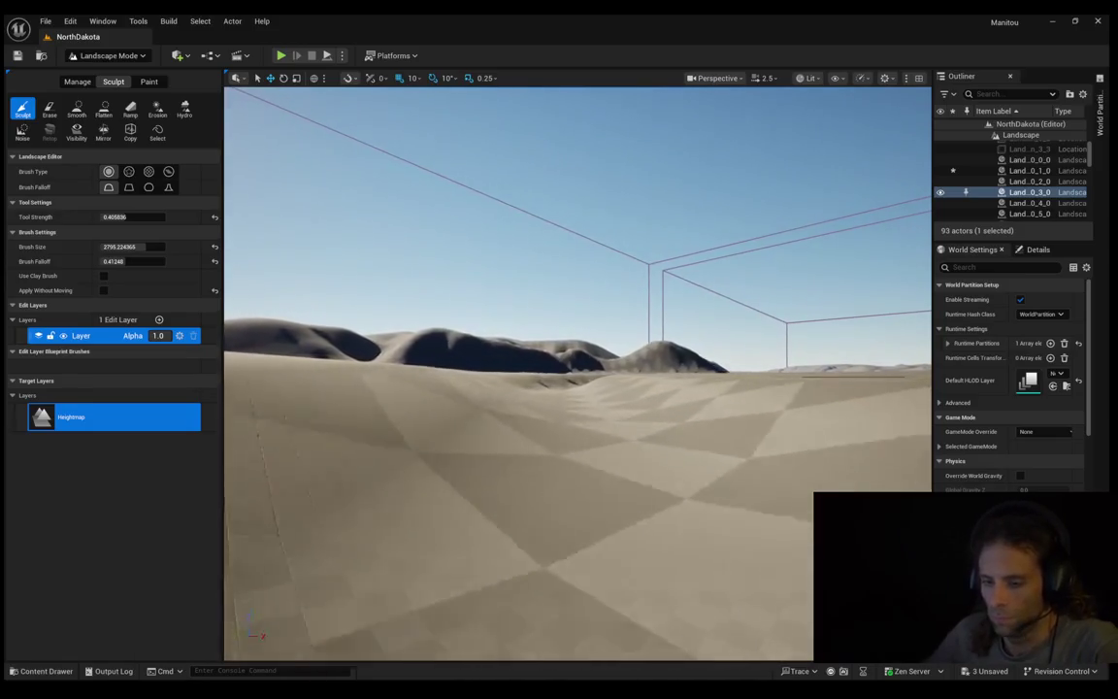
key("w")
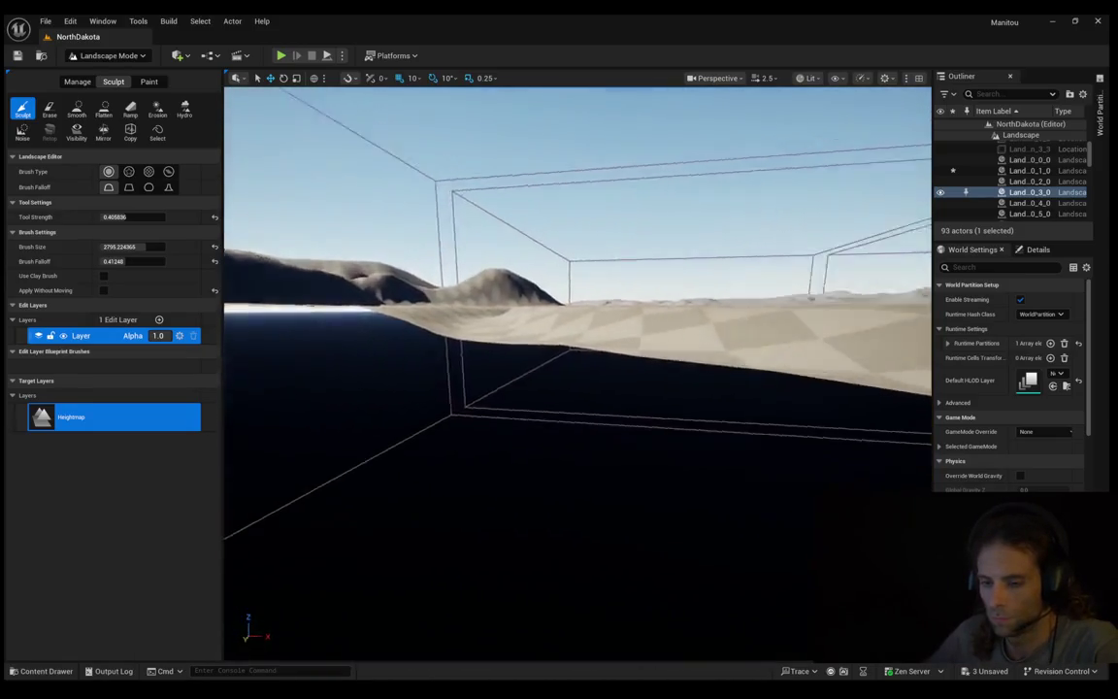
key("w")
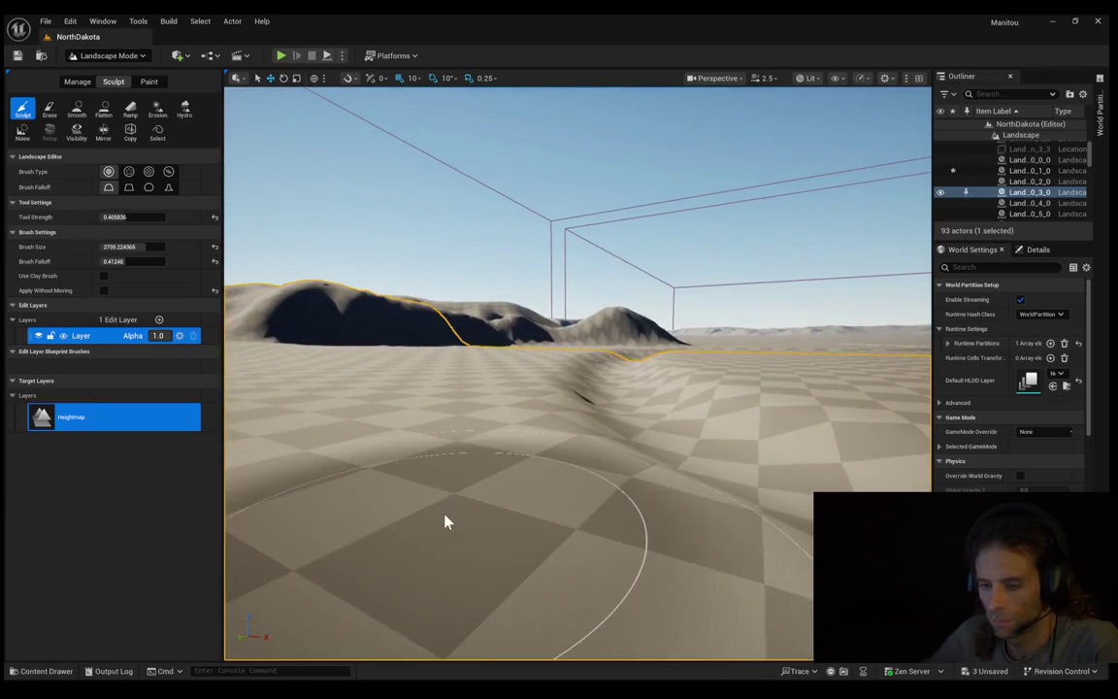
key("alt+p")
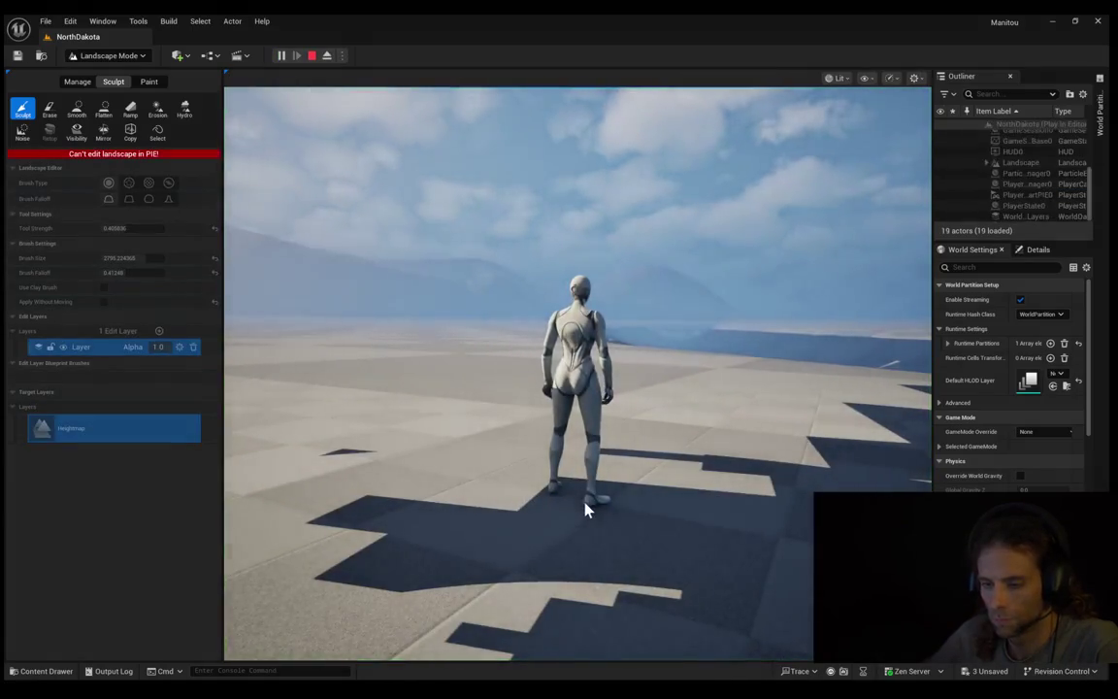
Step: Run the character around the landscape, steering left, right and back, then toward the mountains
key("w")
key("a")
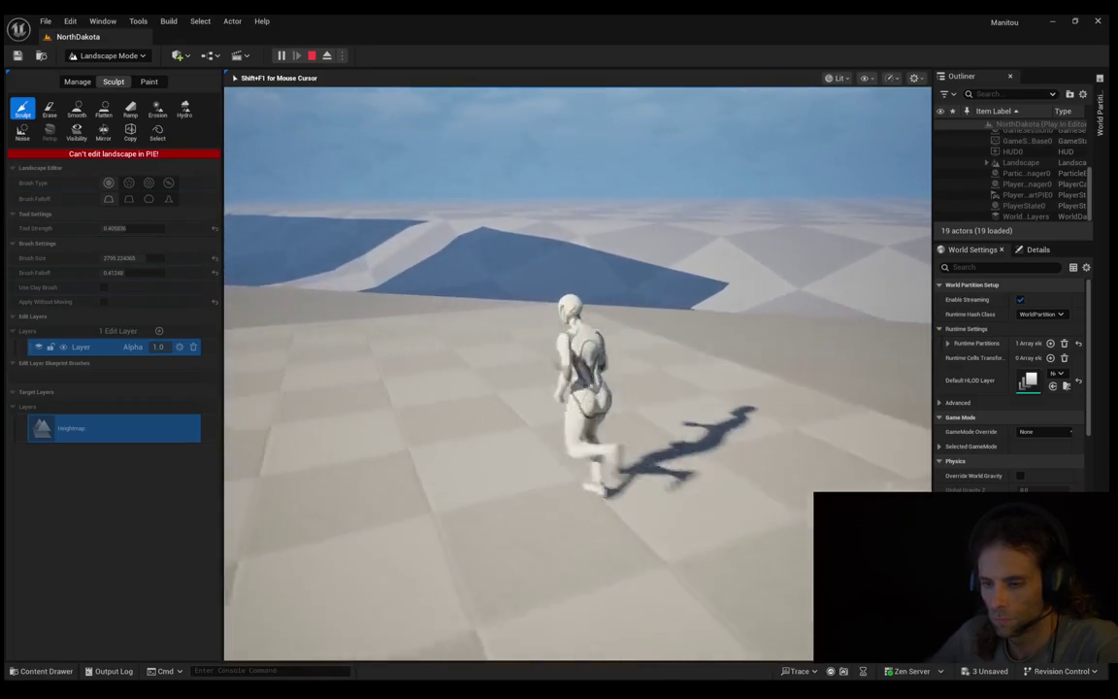
key("a")
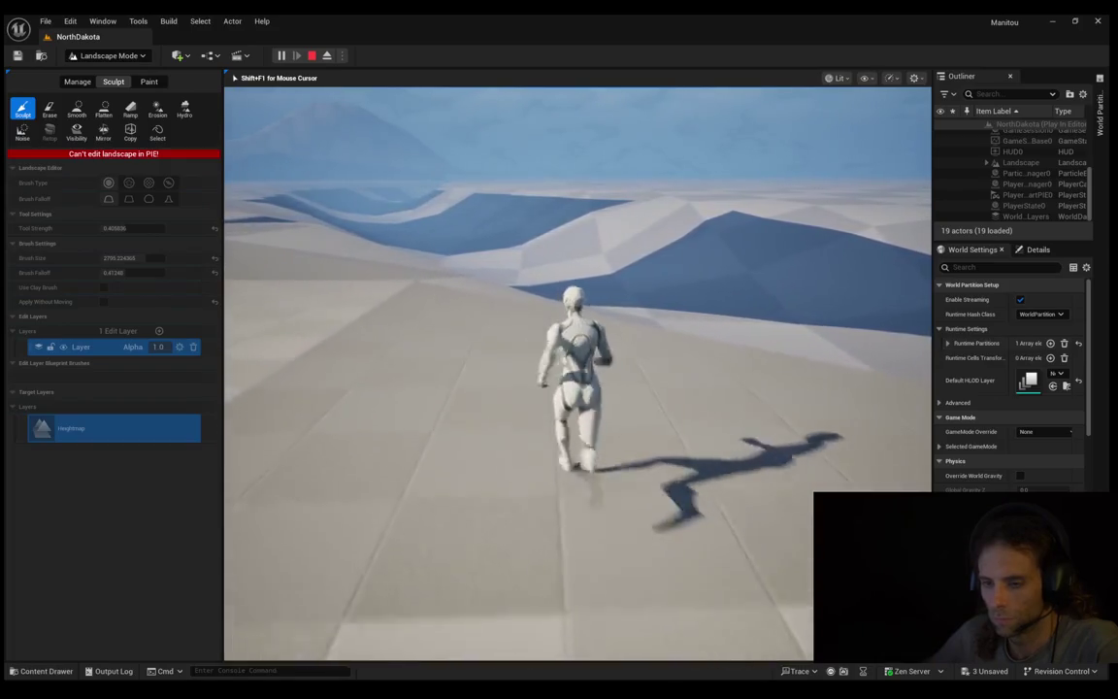
key("d")
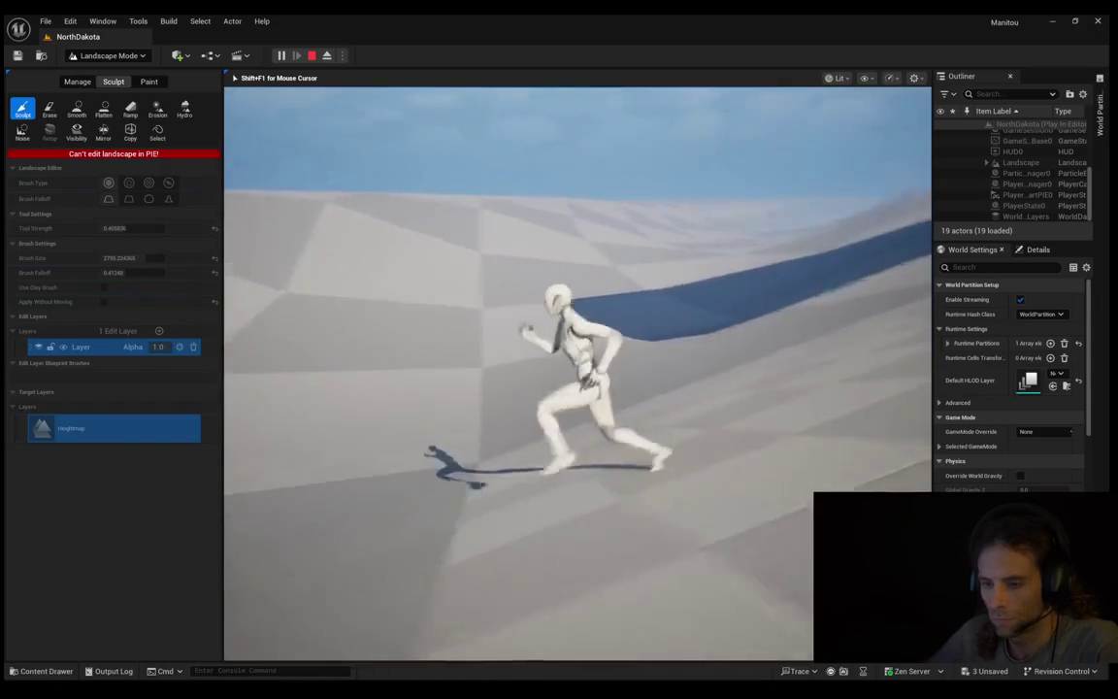
key("s")
key("a")
key("d")
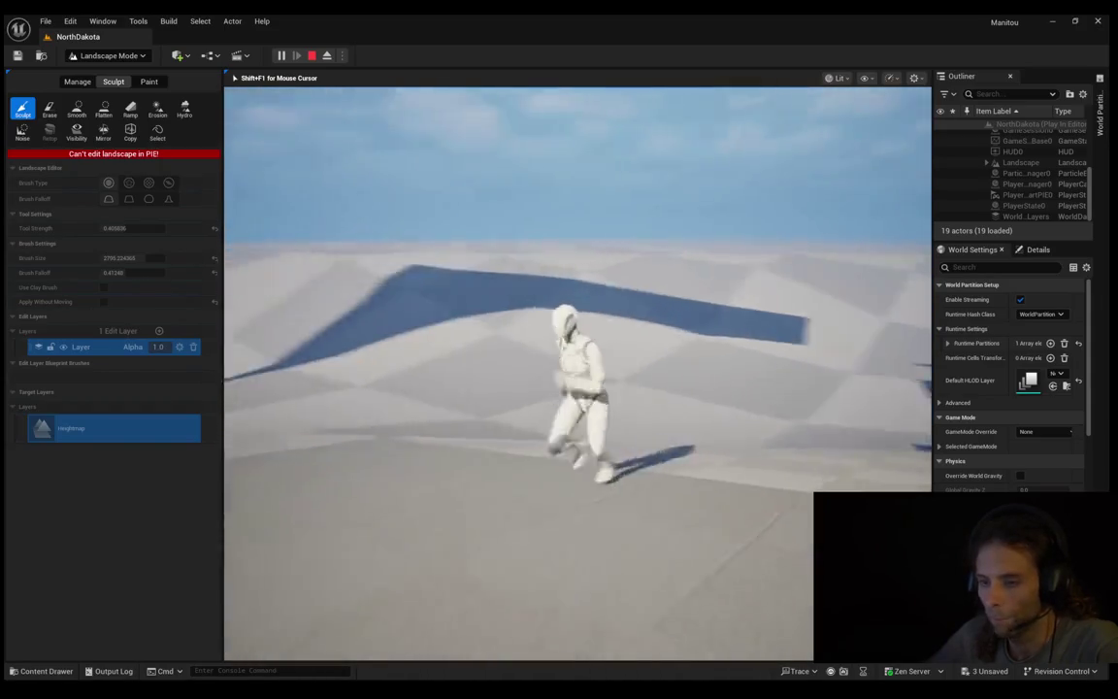
key("d")
key("w")
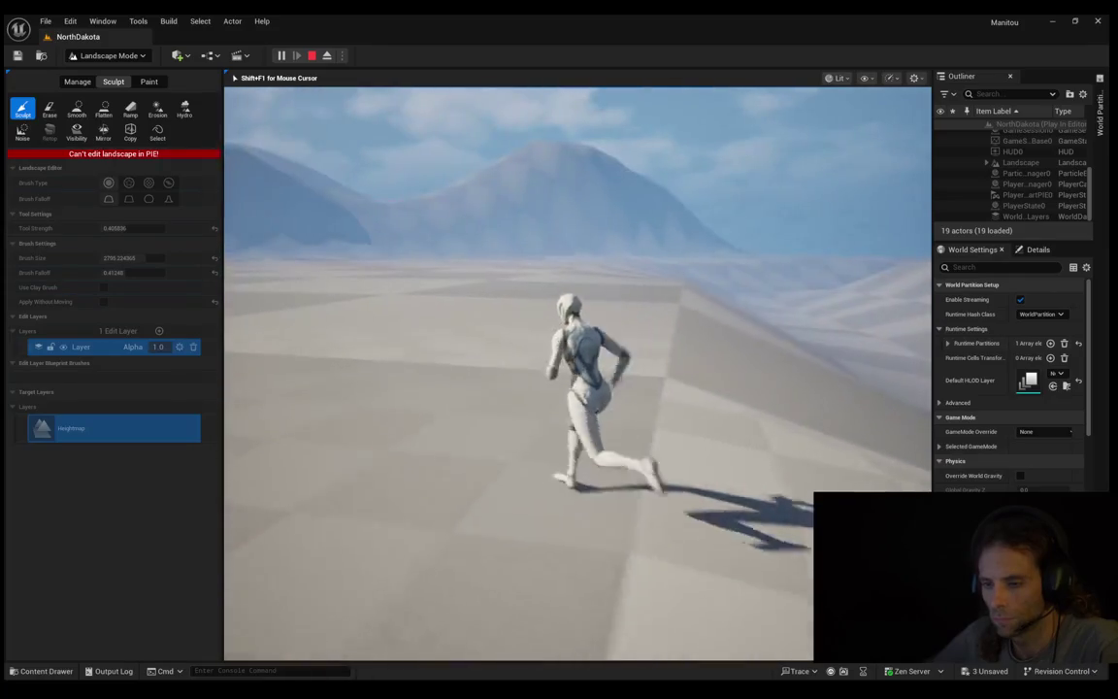
Step: Swing the game camera around the character, then stop playing and return to the editor
key("w")
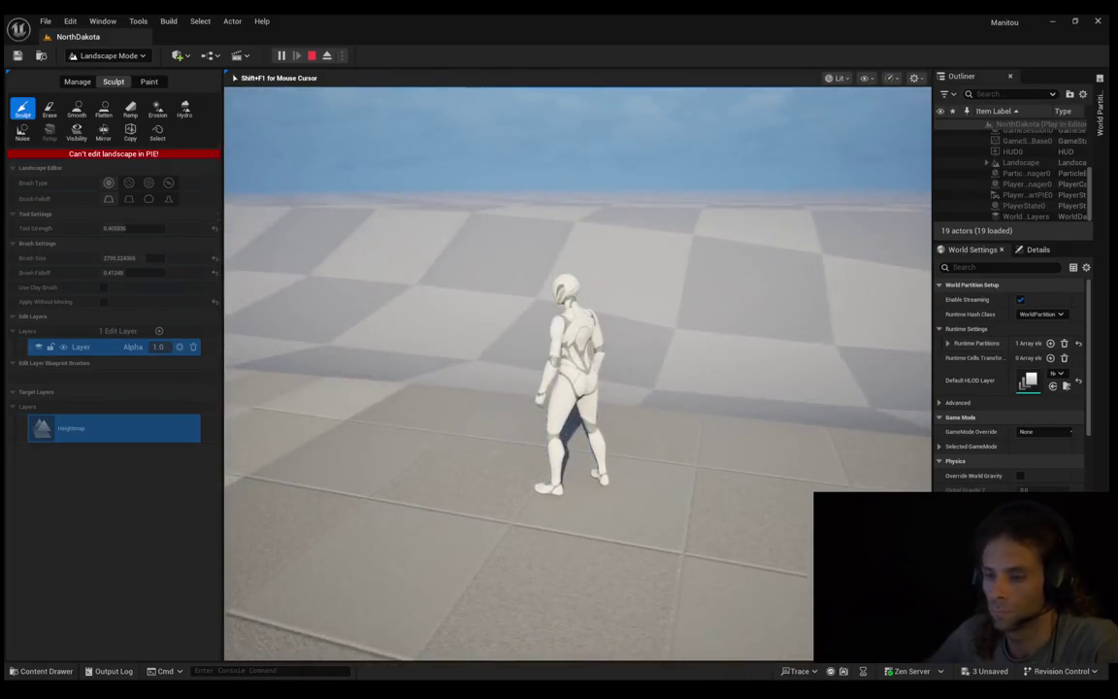
key("Escape")
scroll(578, 373, "down", 5)
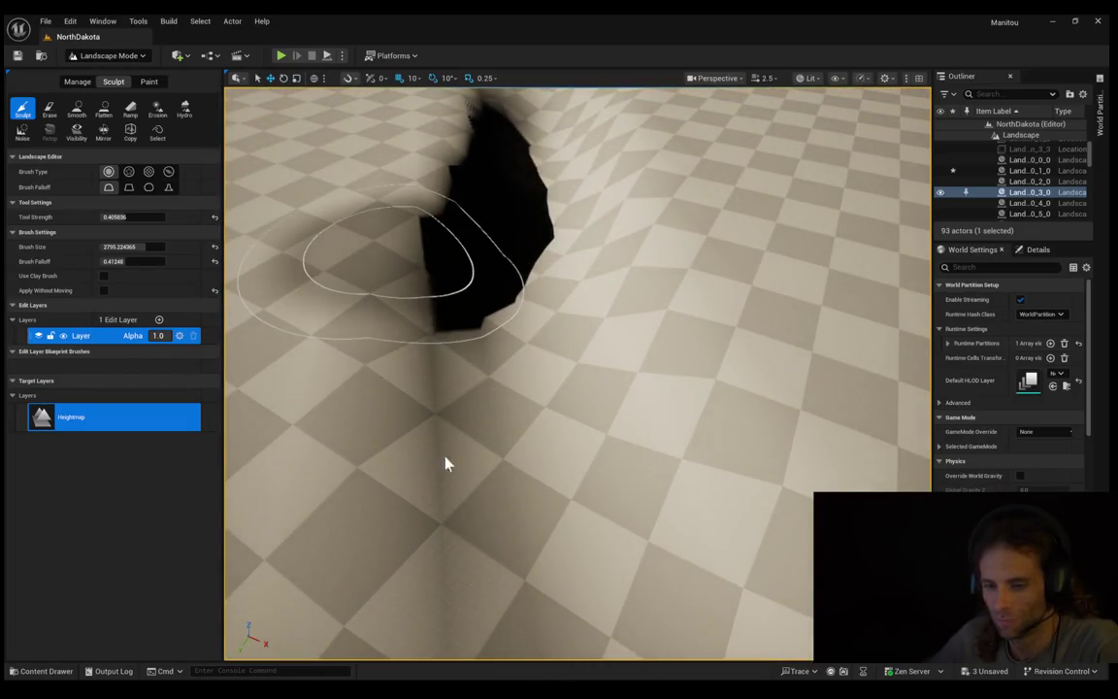
Step: Launch Play In Editor again, run the character, and jump twice onto the slope
key("alt+p")
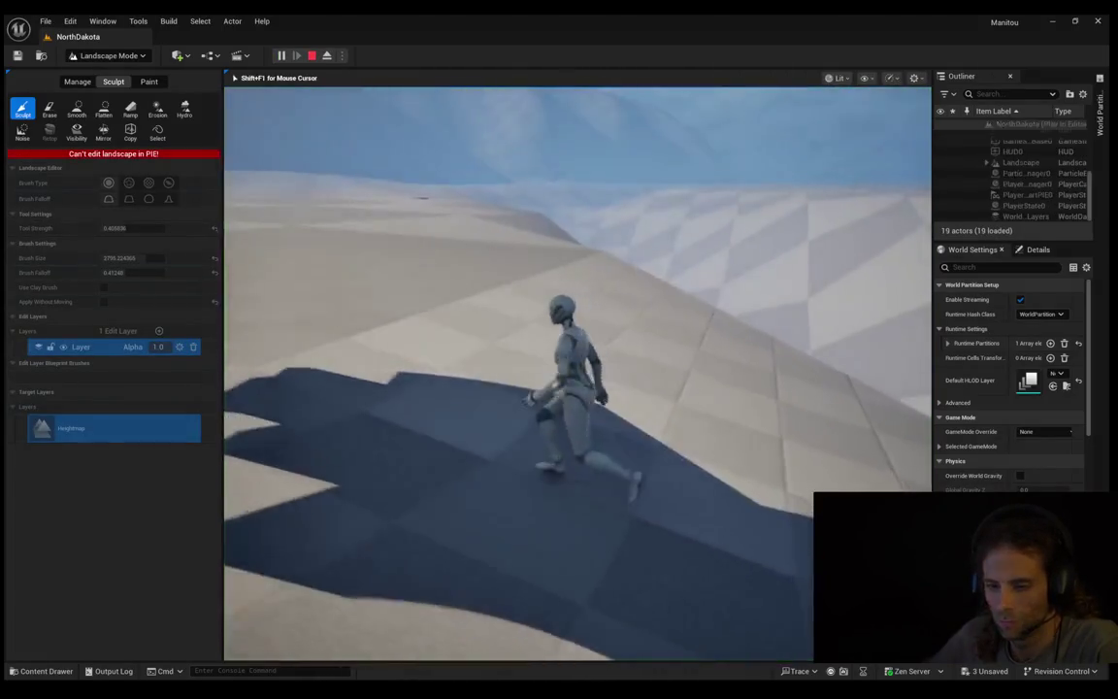
key("w")
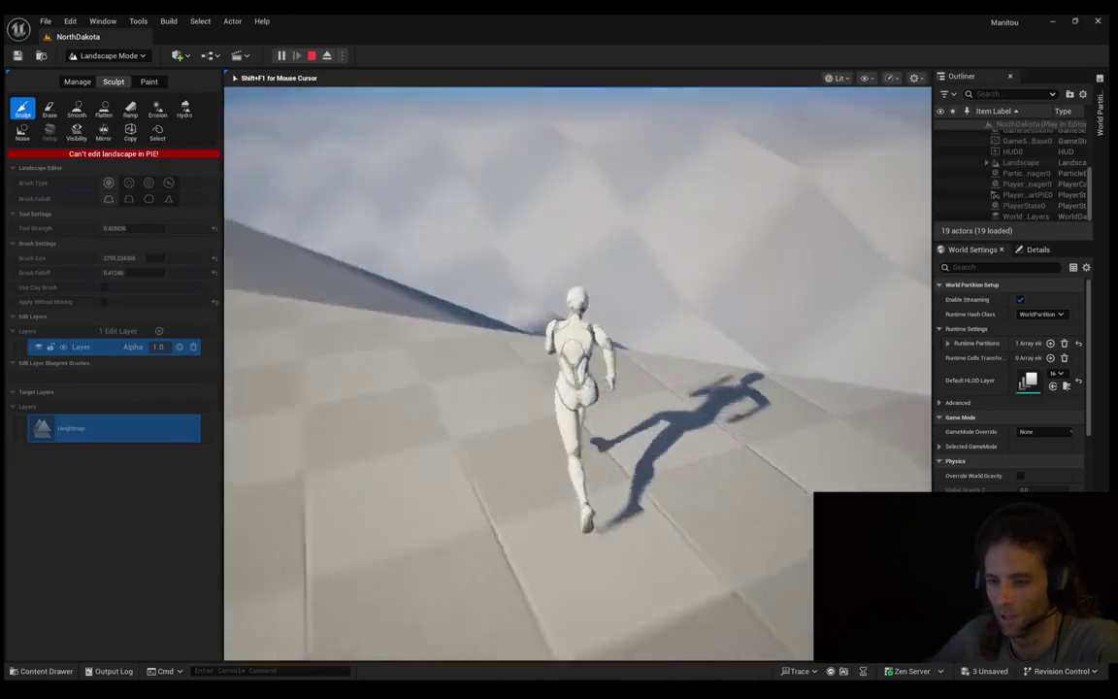
key("space")
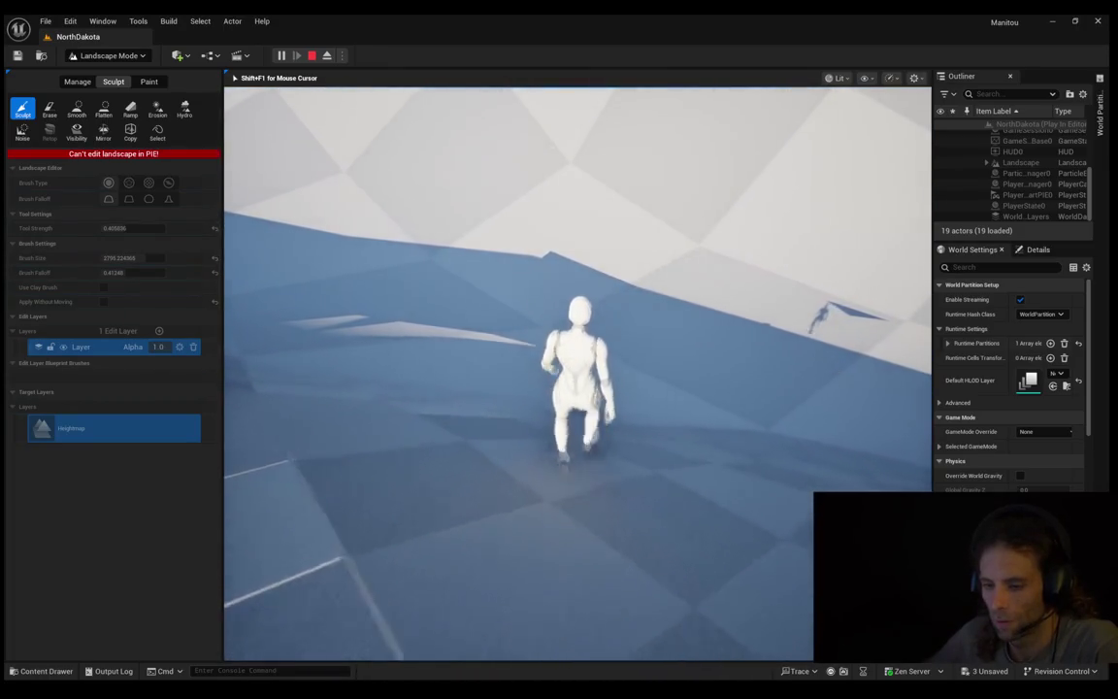
key("space")
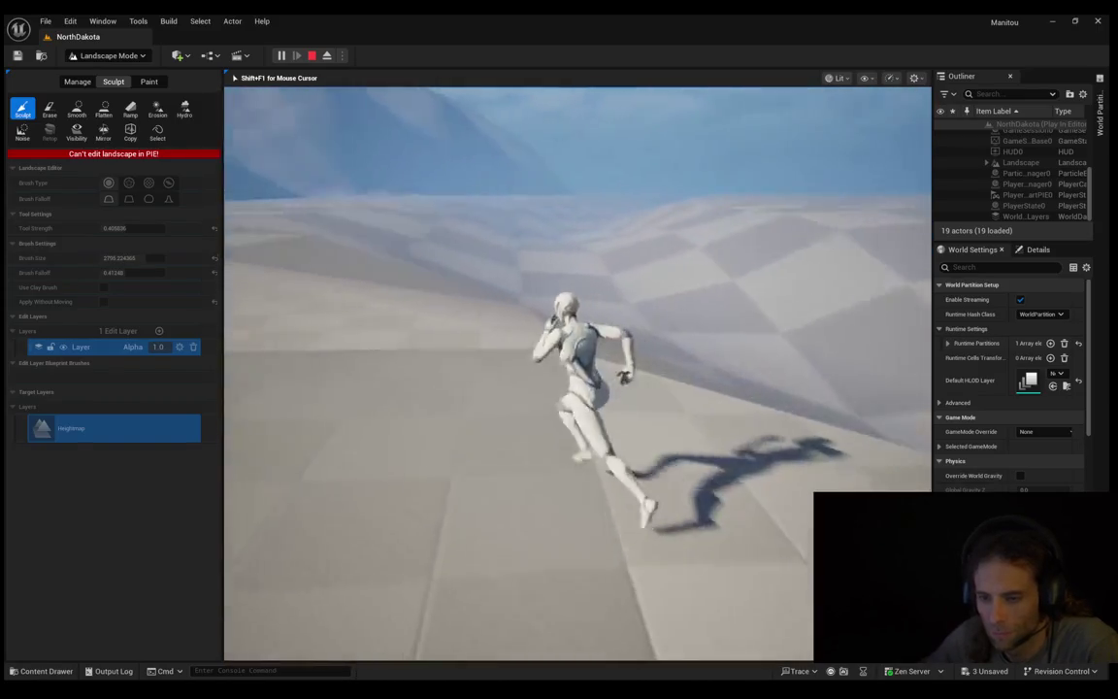
Step: Run and jump the character over the hills twice more, then end Play In Editor
key("w")
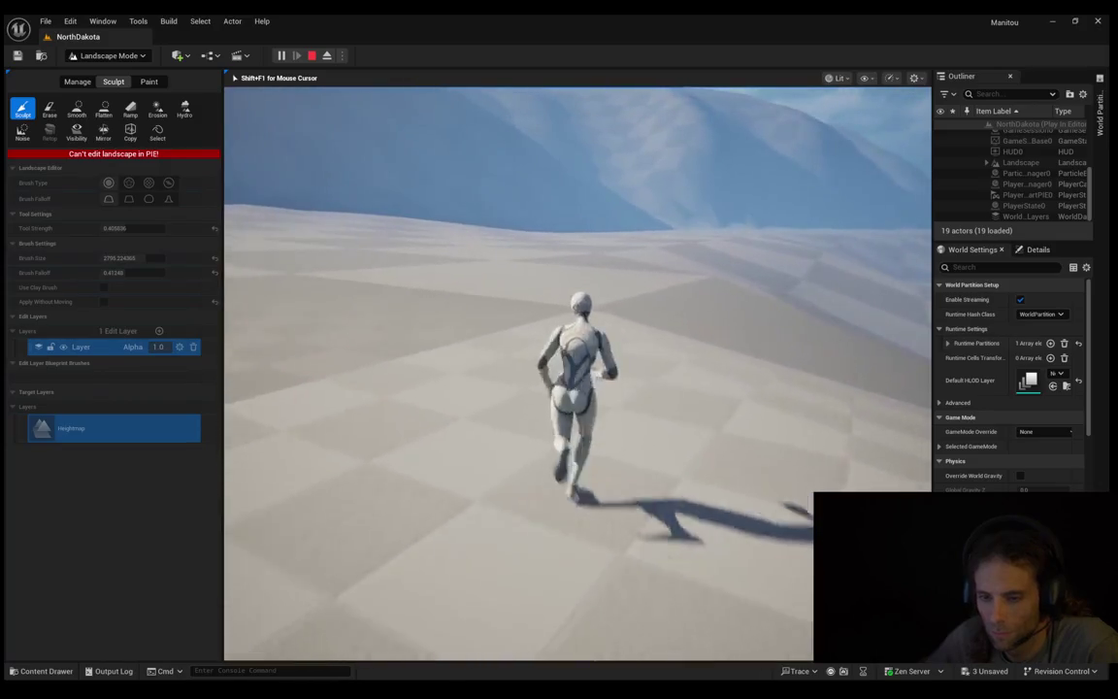
key("space")
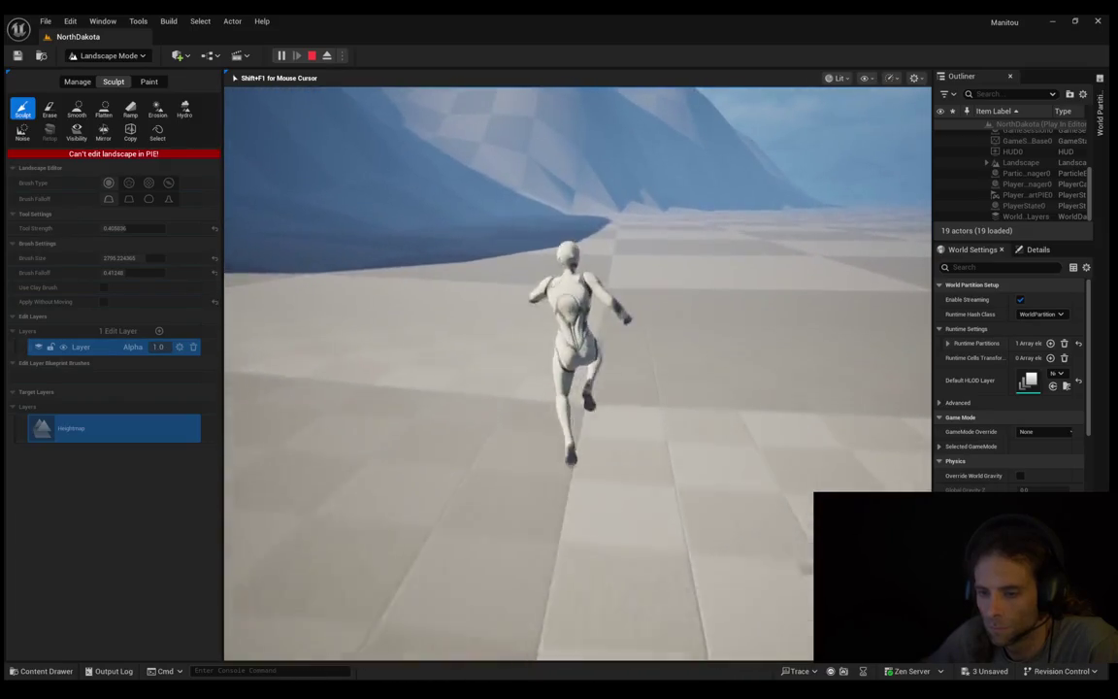
key("space")
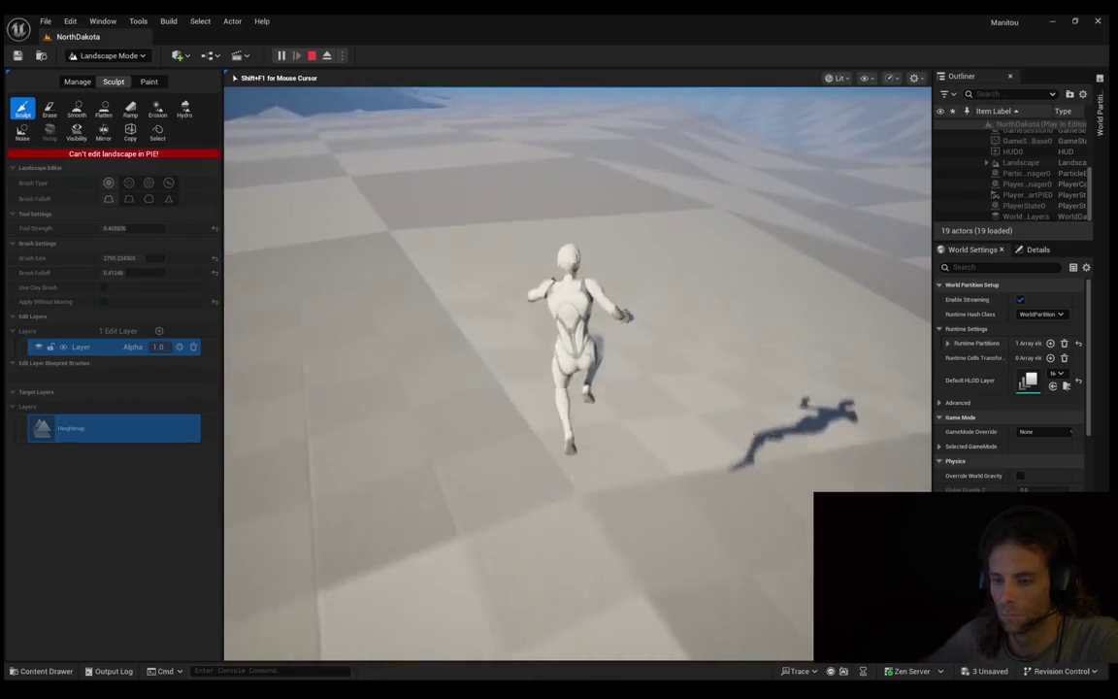
key("Escape")
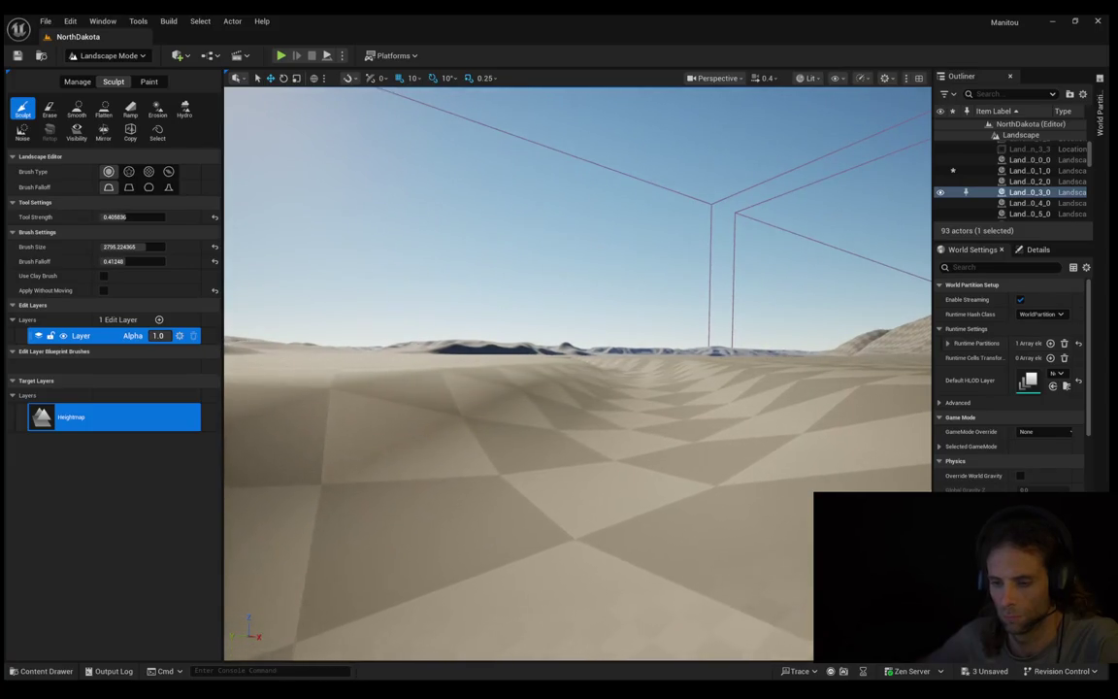
Step: Return to a low horizon view, slow the camera to 0.7, and strafe right along the ground
scroll(577, 369, "down", 1)
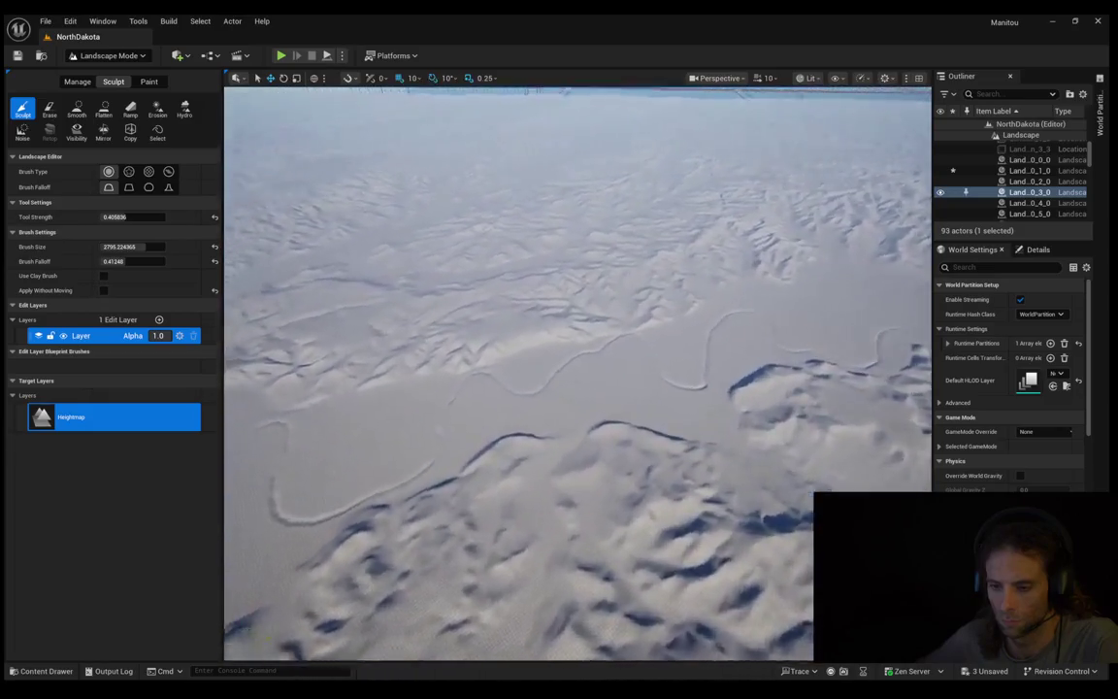
key("f")
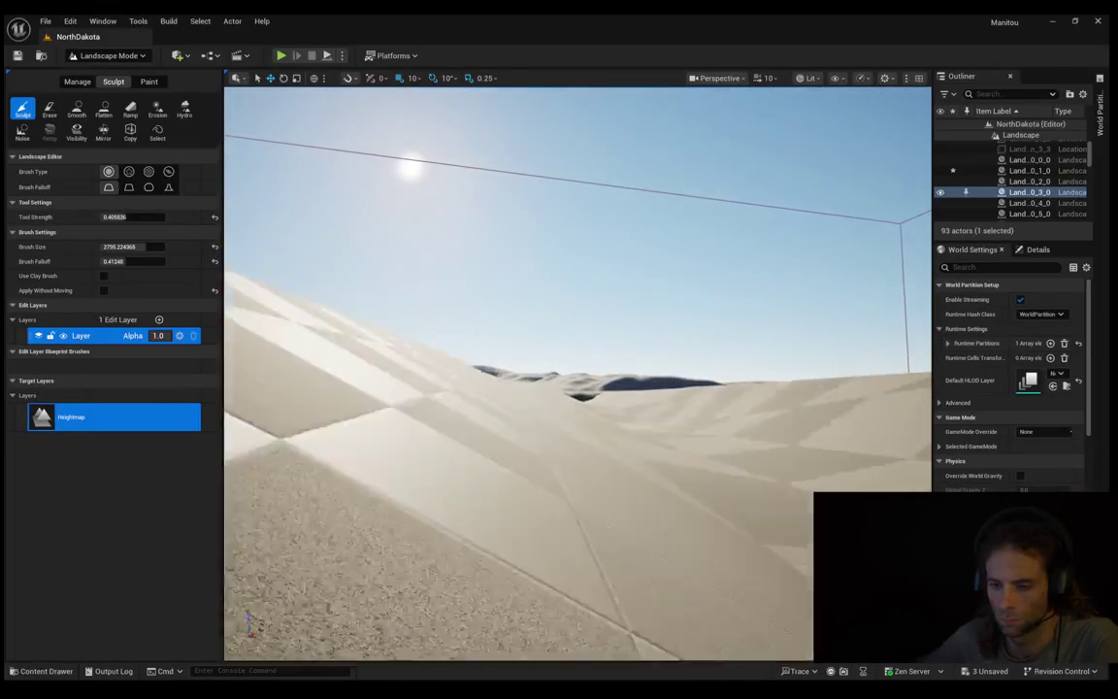
scroll(578, 374, "down", 1)
scroll(577, 373, "down", 1)
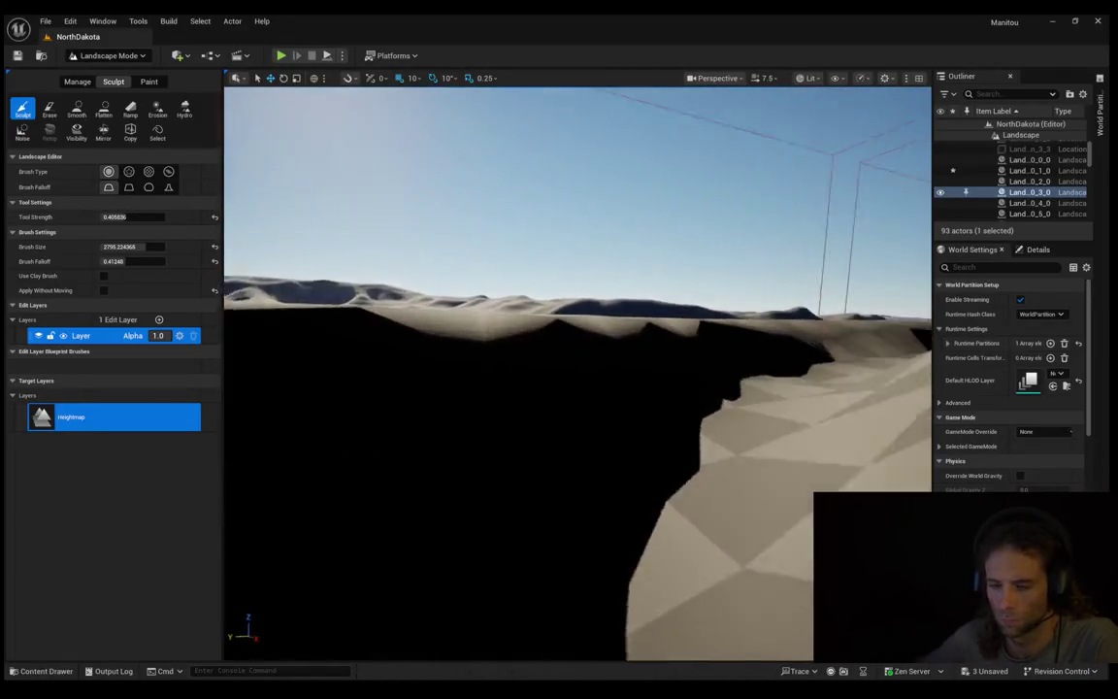
scroll(578, 374, "down", 2)
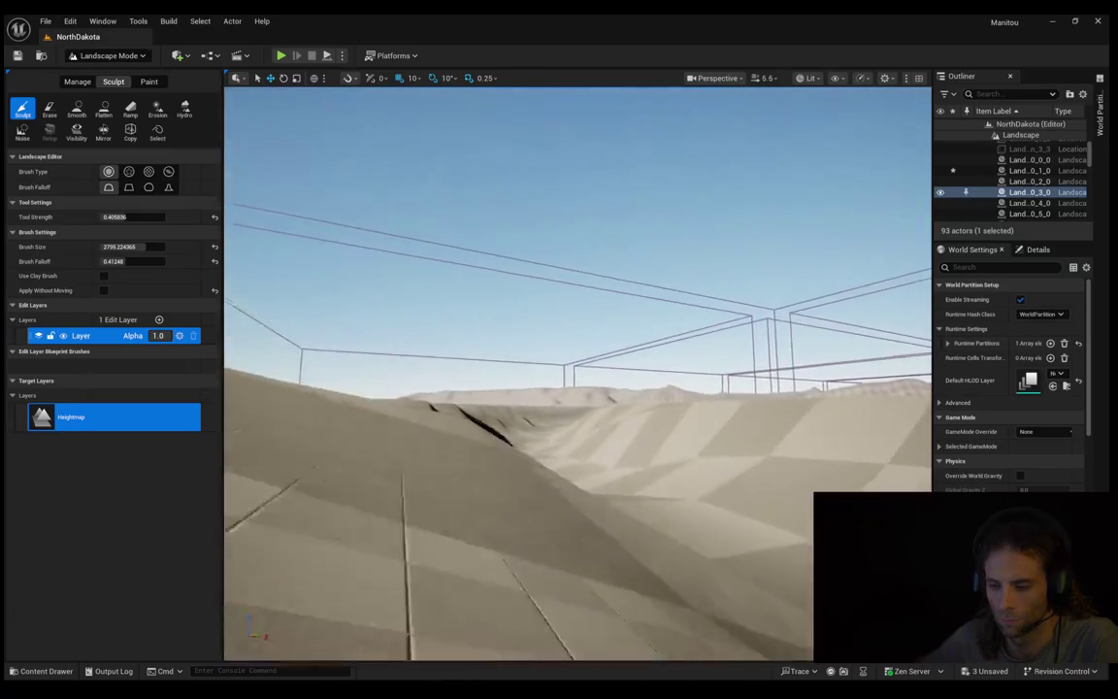
scroll(578, 374, "down", 2)
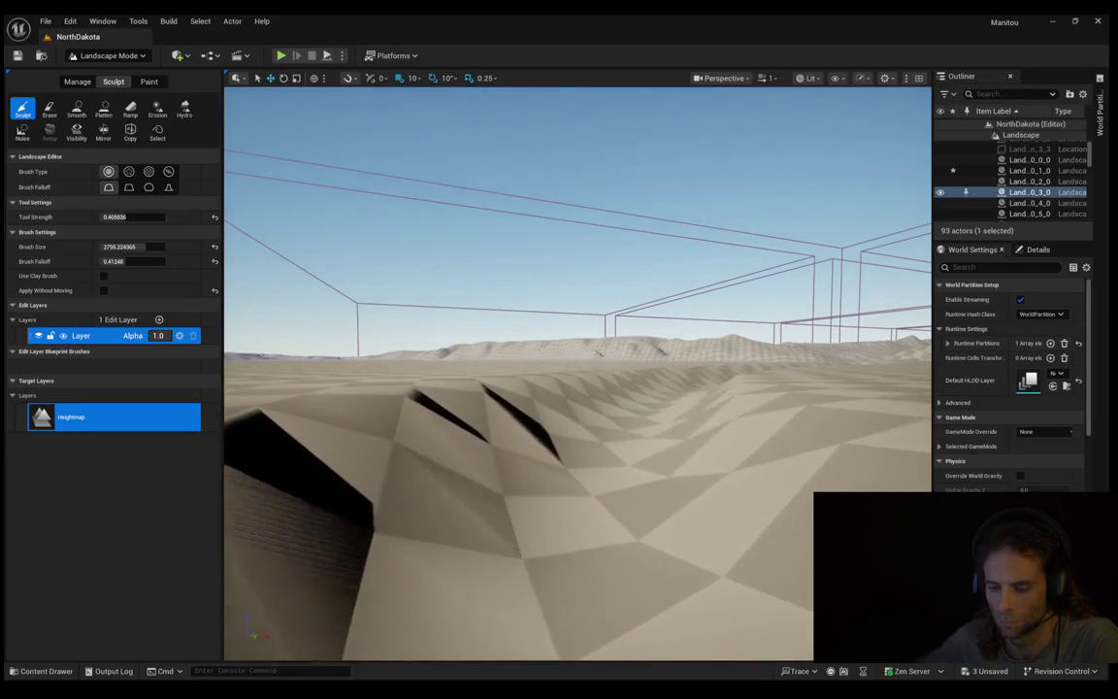
key("d")
key("d")
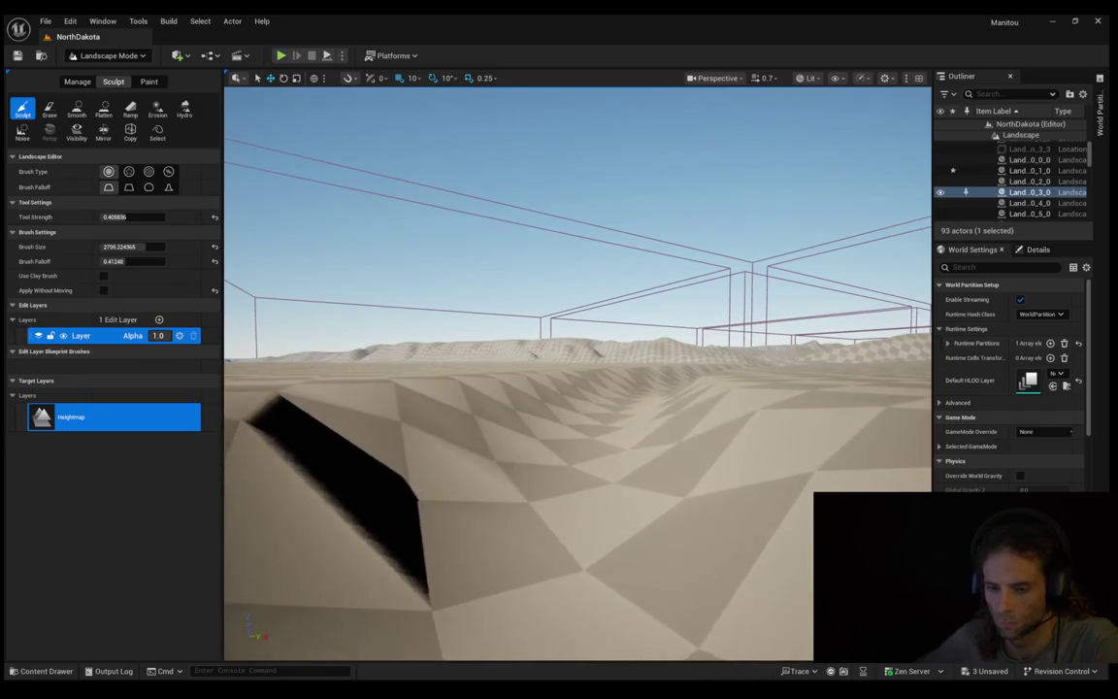
key("d")
key("d")
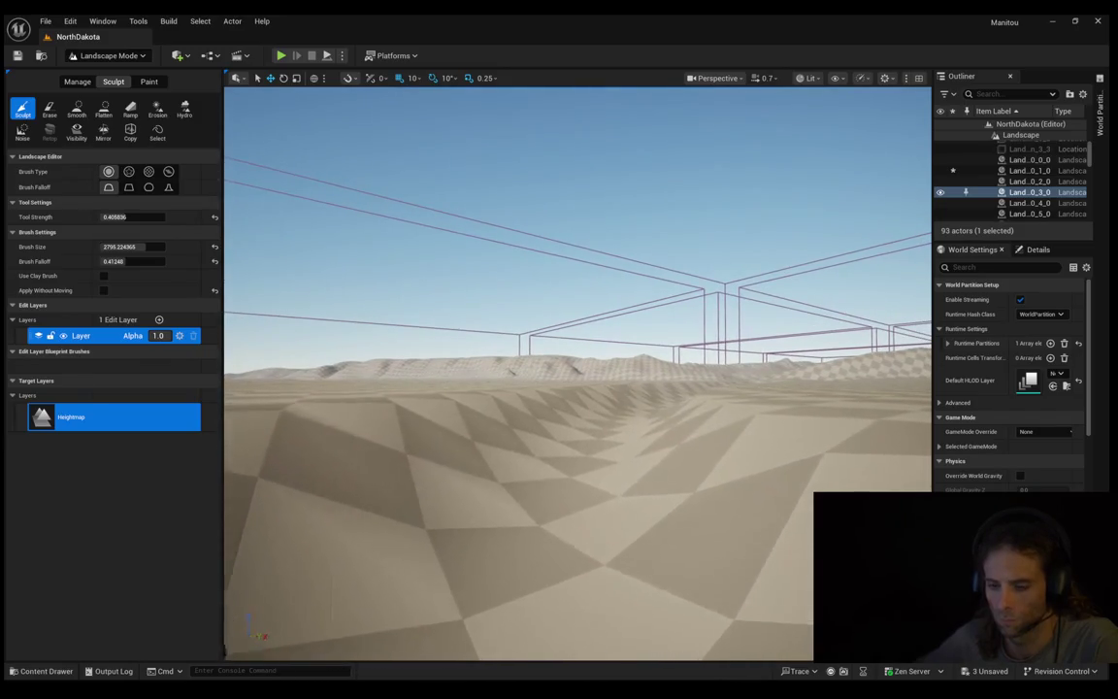
Step: Strafe across the rippled flats while lowering camera speed to 0.5
key("q")
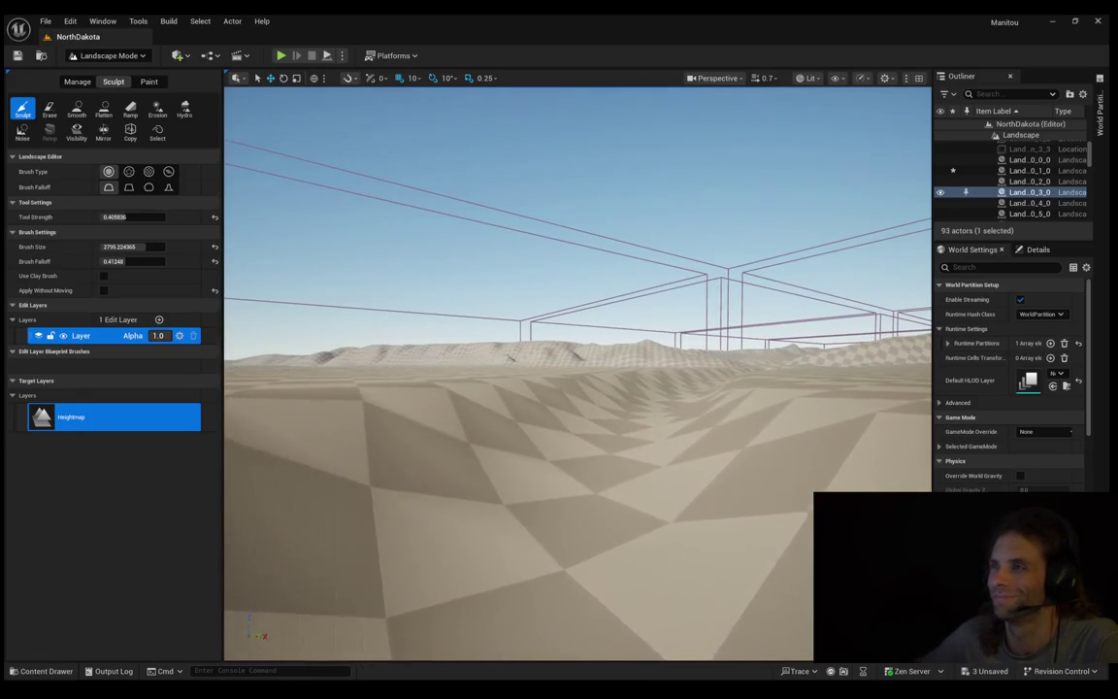
key("d")
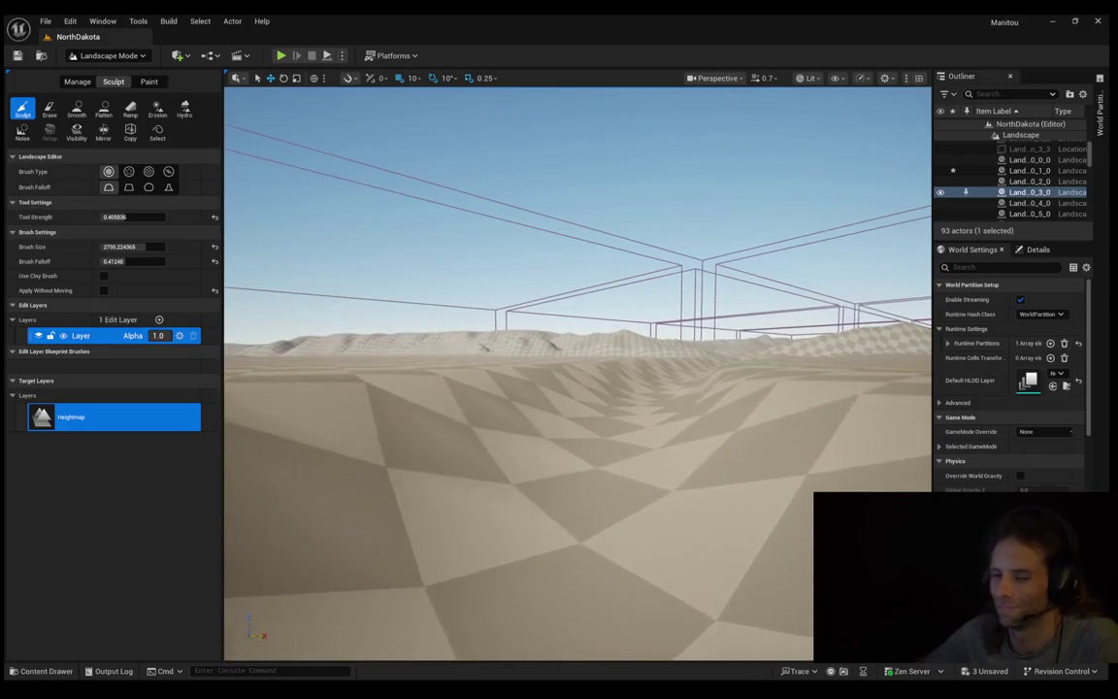
key("d")
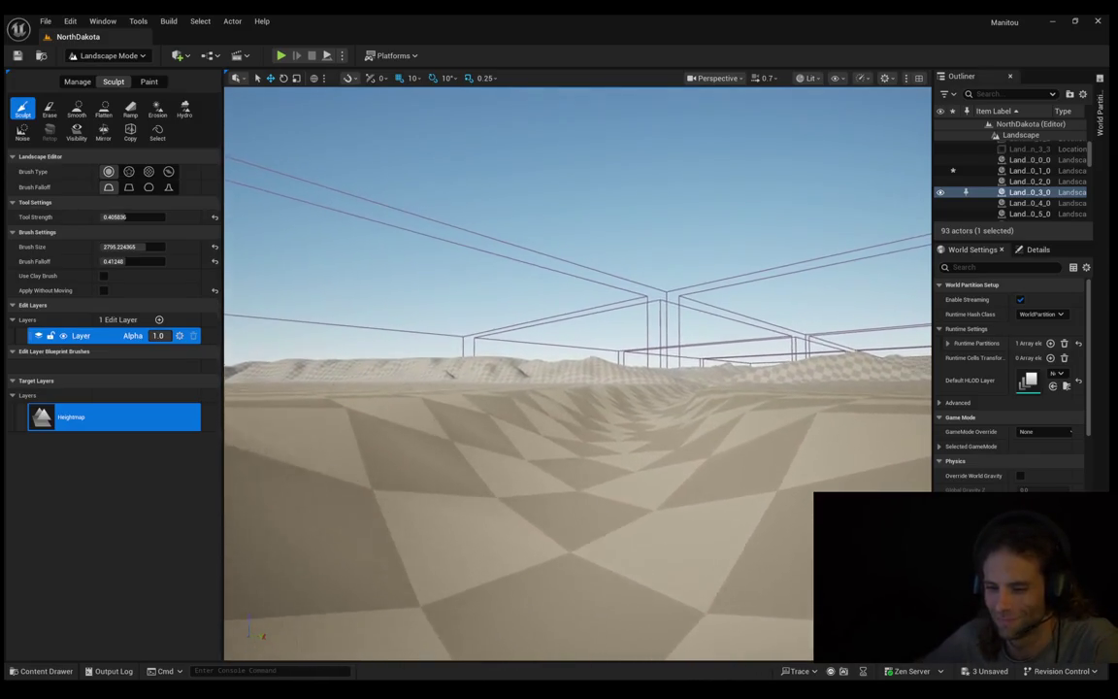
key("d")
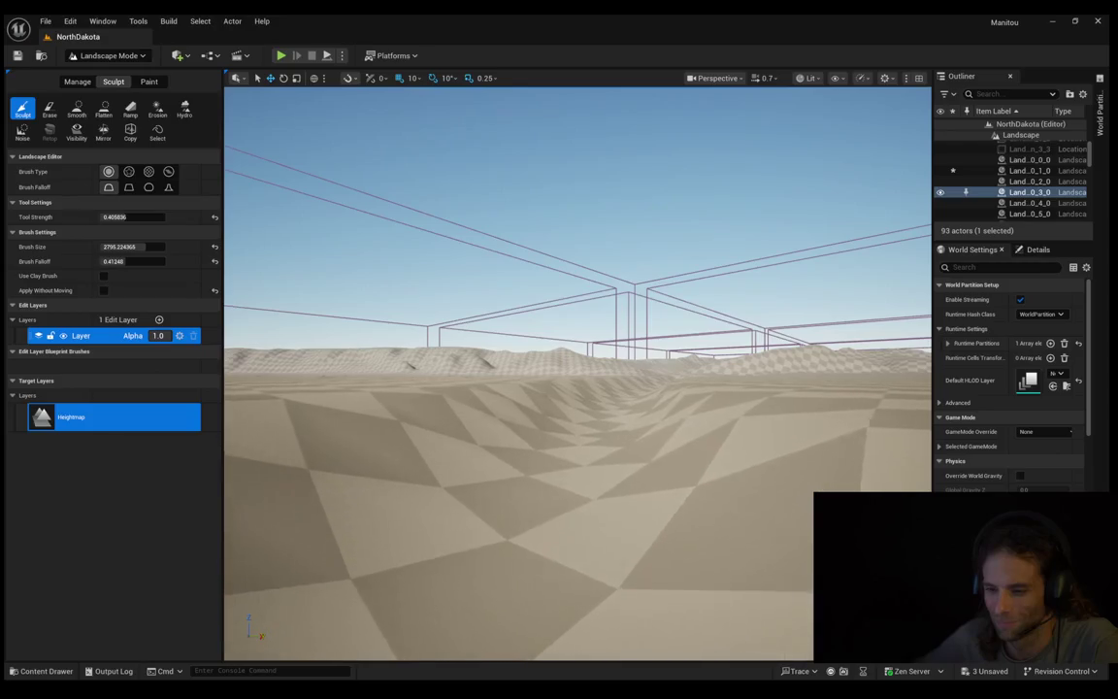
key("d")
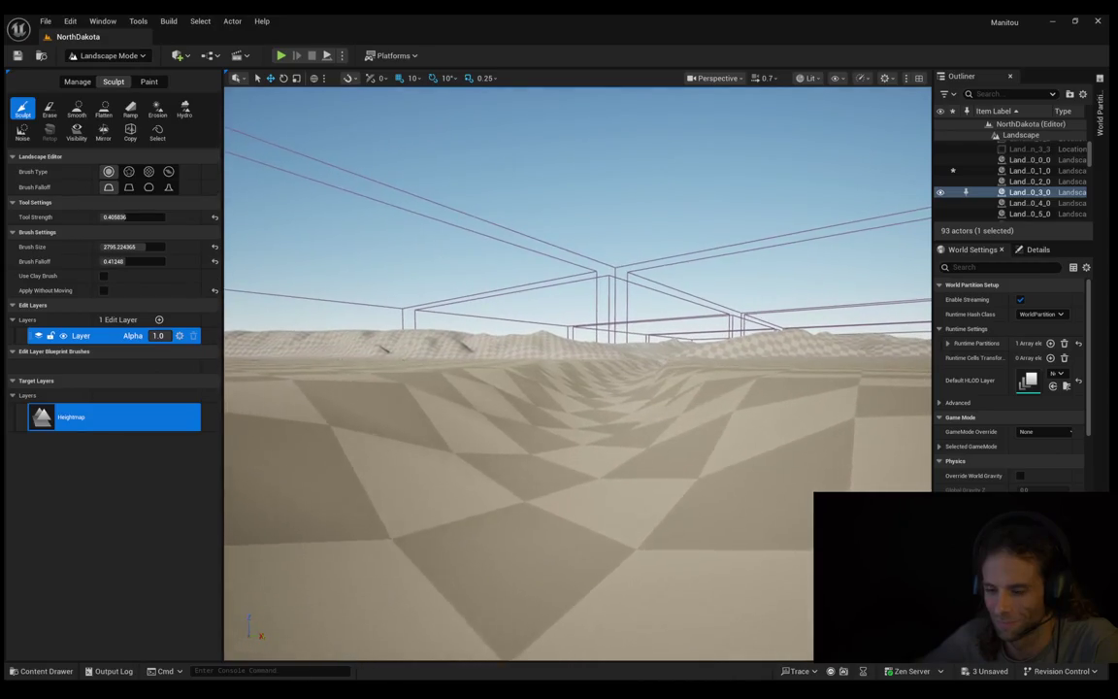
key("d")
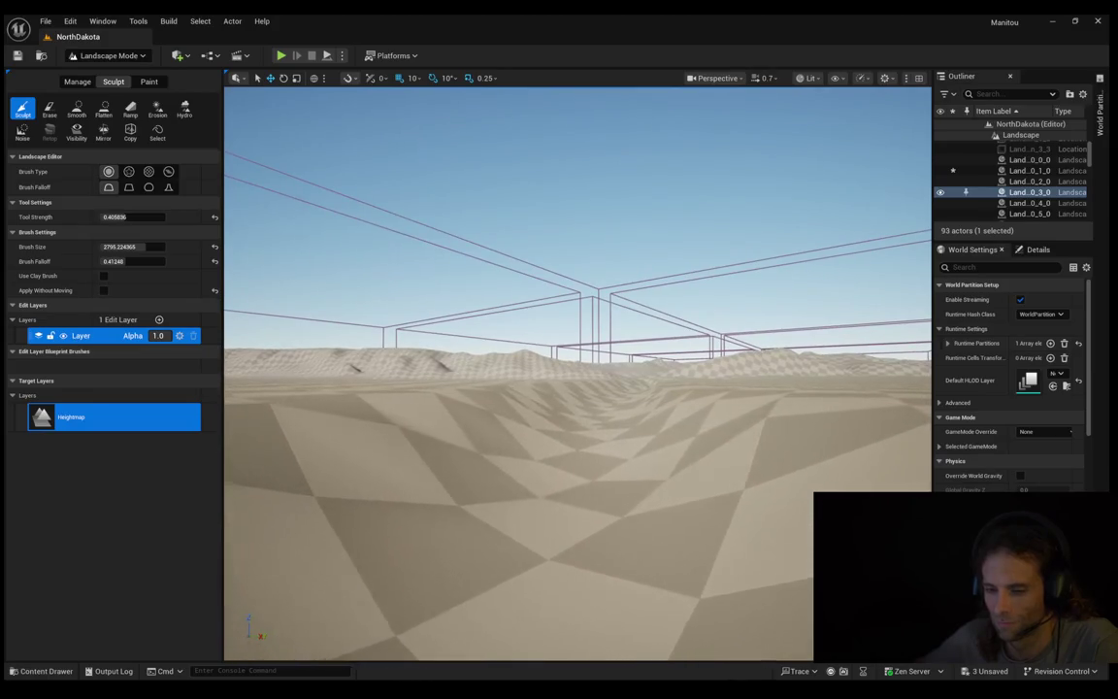
key("d")
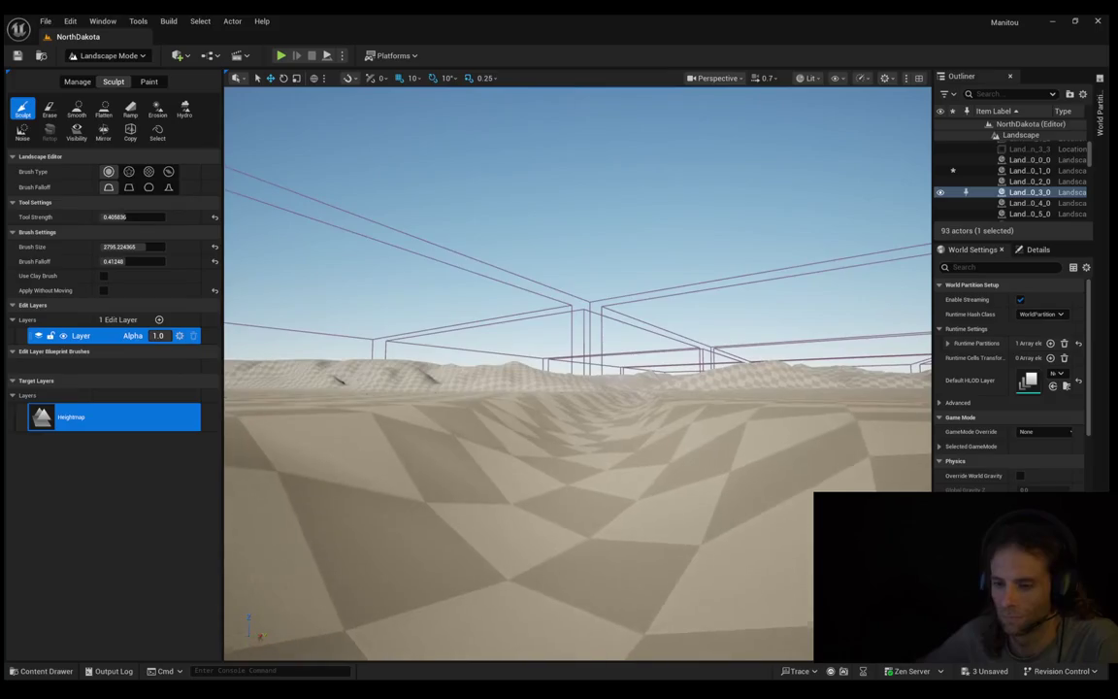
key("d")
scroll(577, 368, "down", 1)
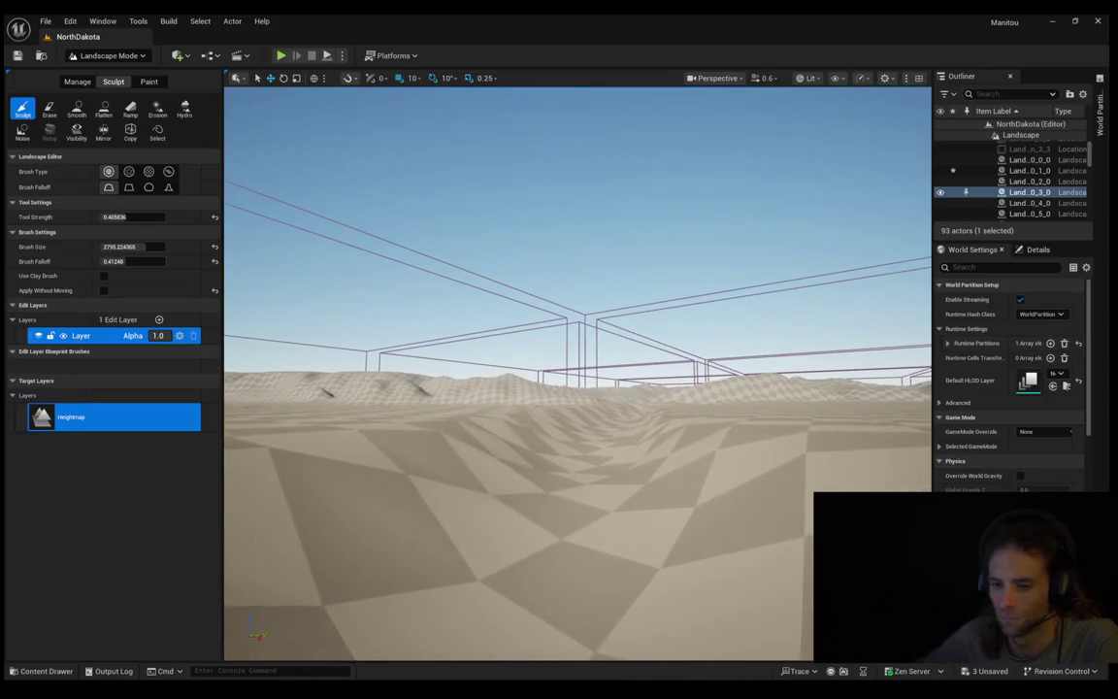
scroll(577, 369, "down", 2)
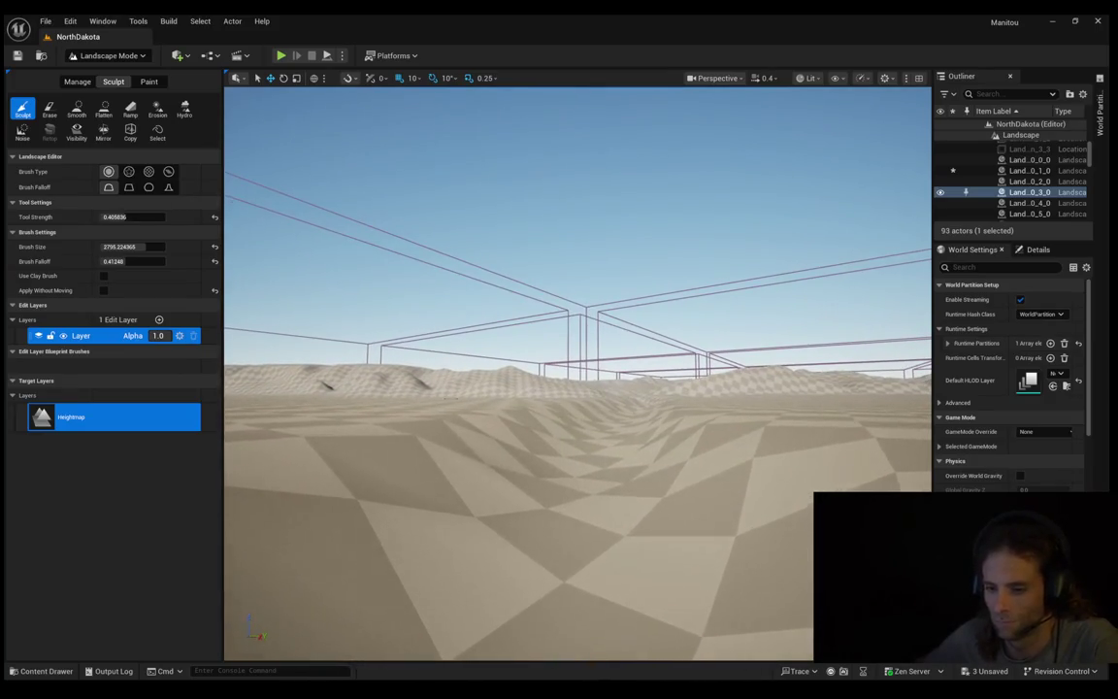
Step: Fly forward toward the distant dark hills until they fill the view
key("w")
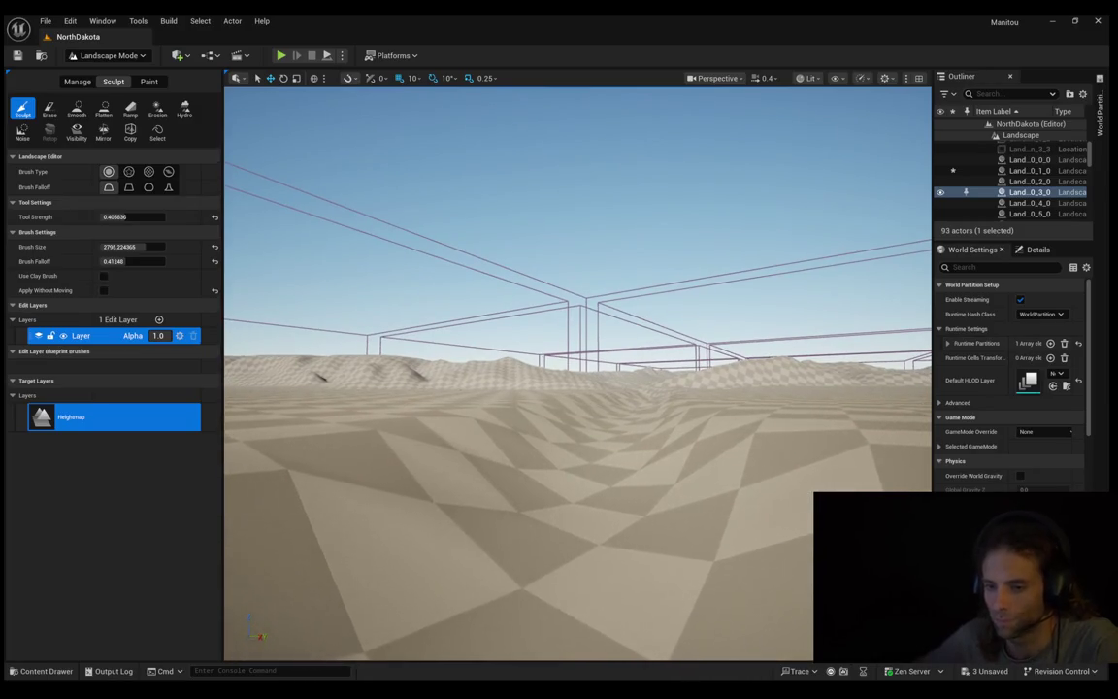
key("w")
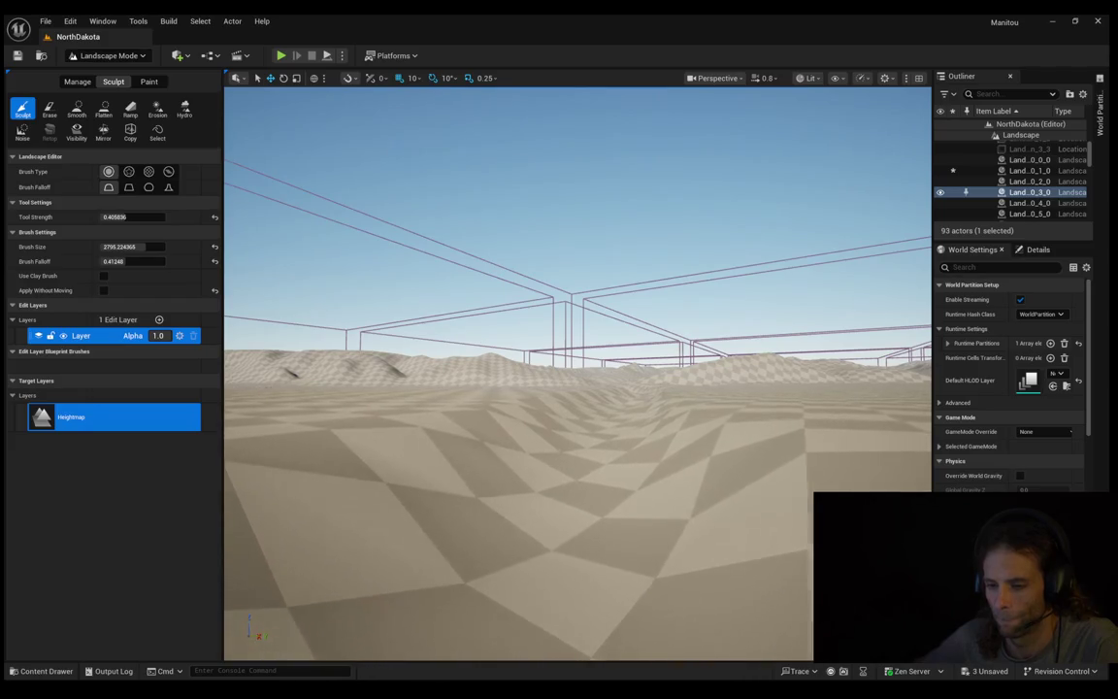
key("w")
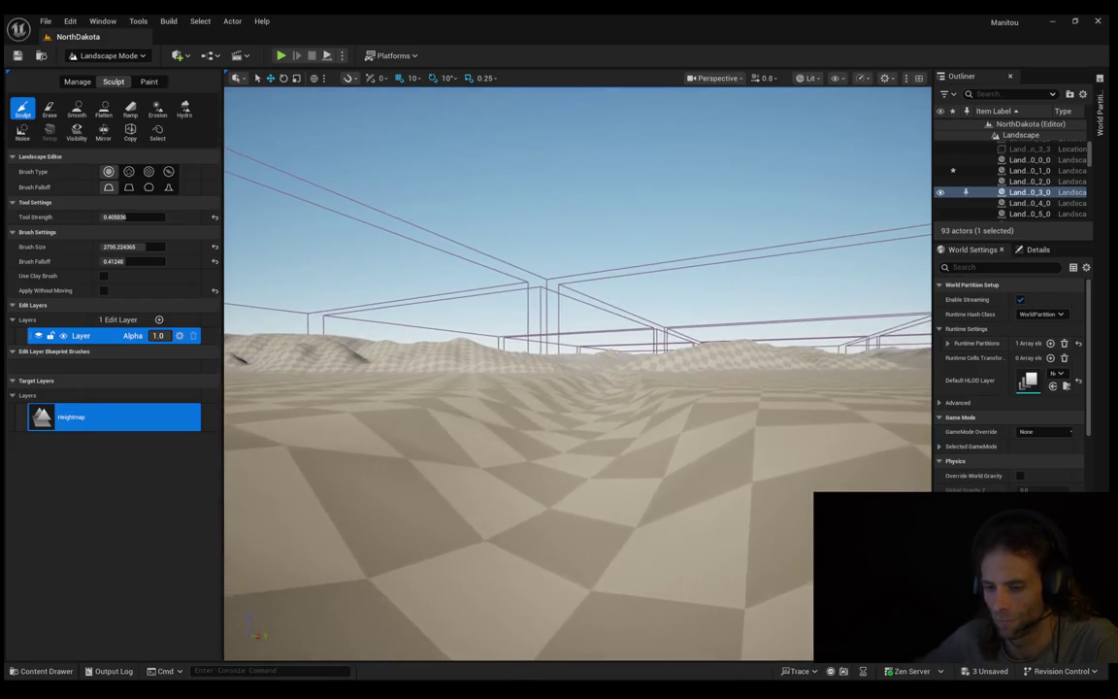
scroll(578, 373, "down", 1)
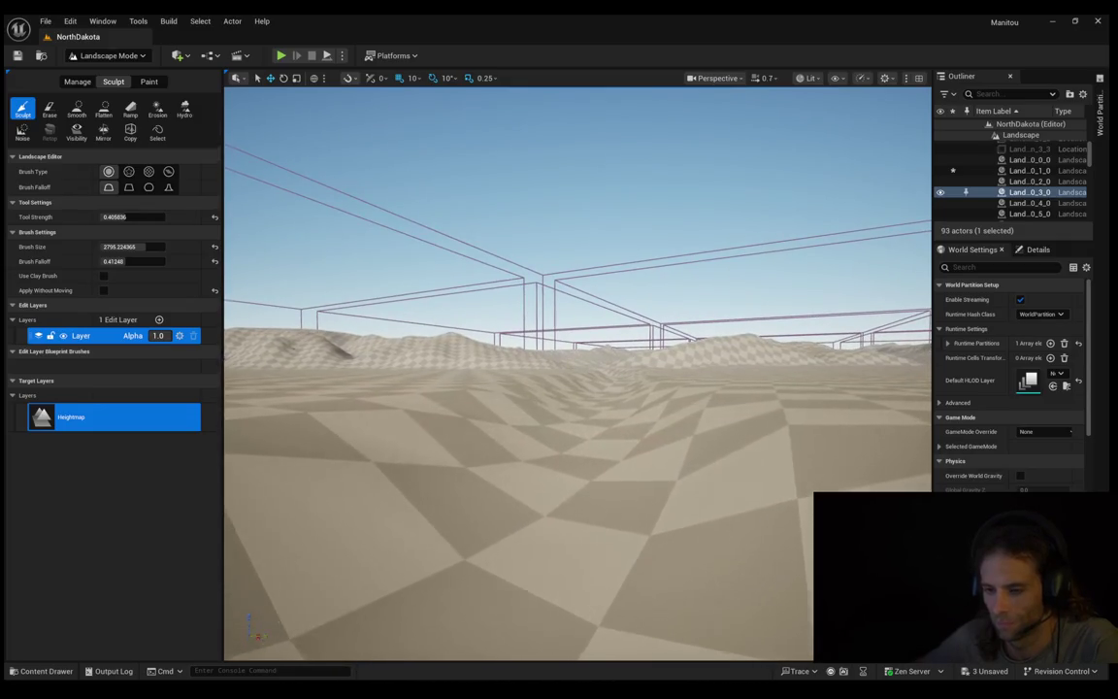
key("s")
key("d")
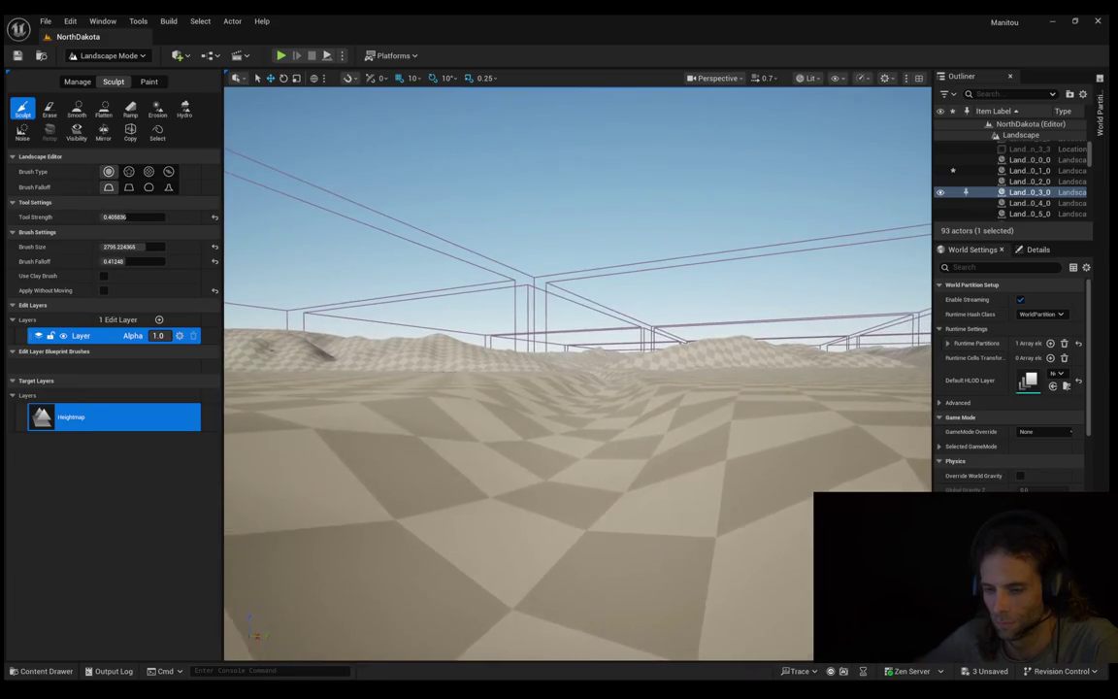
key("d")
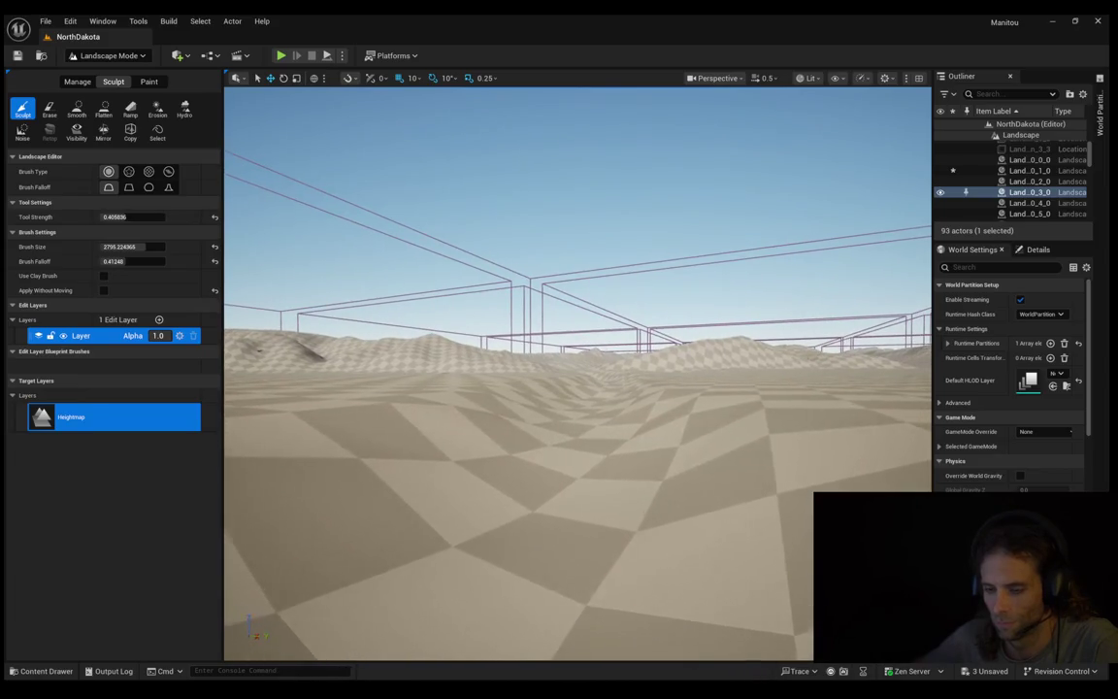
key("s")
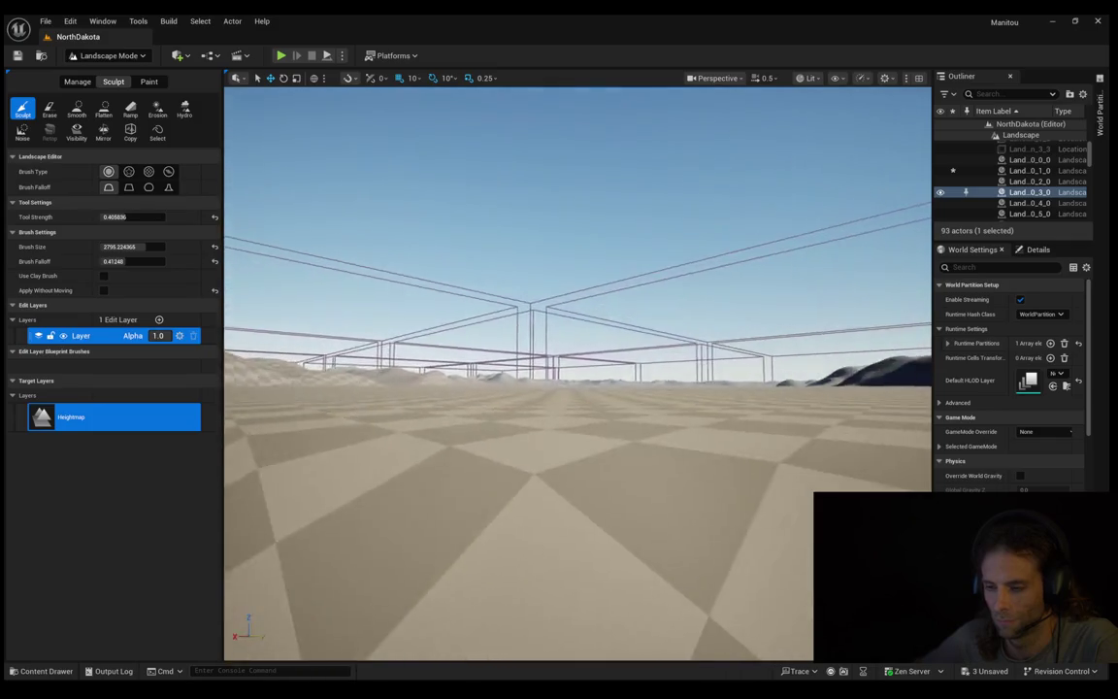
key("a")
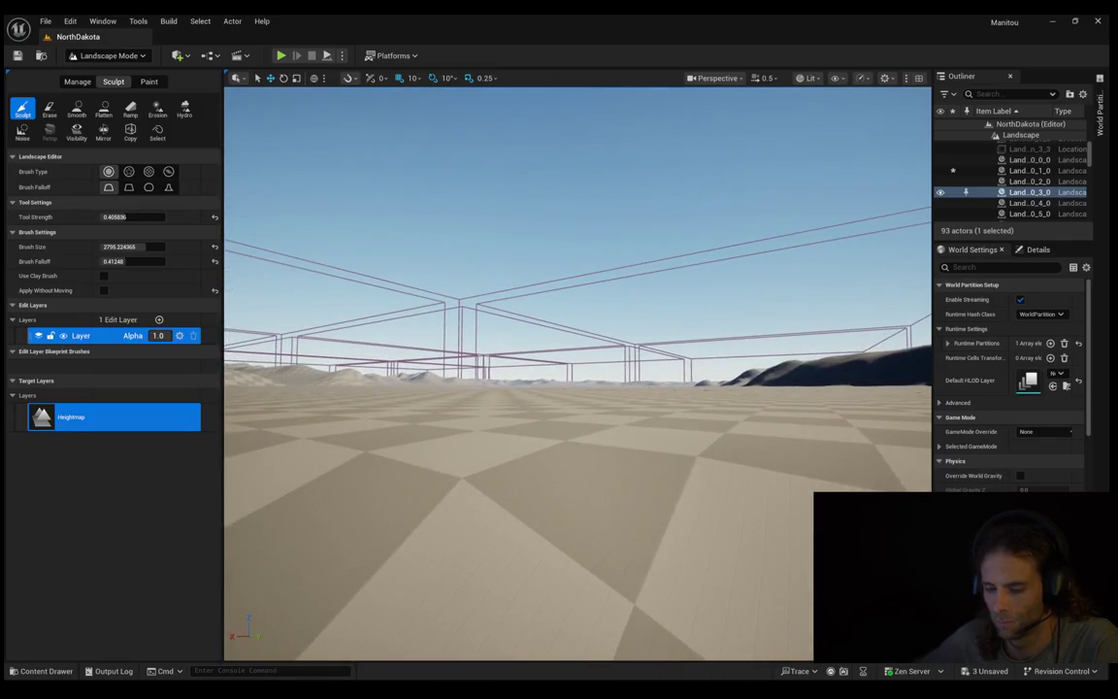
key("w")
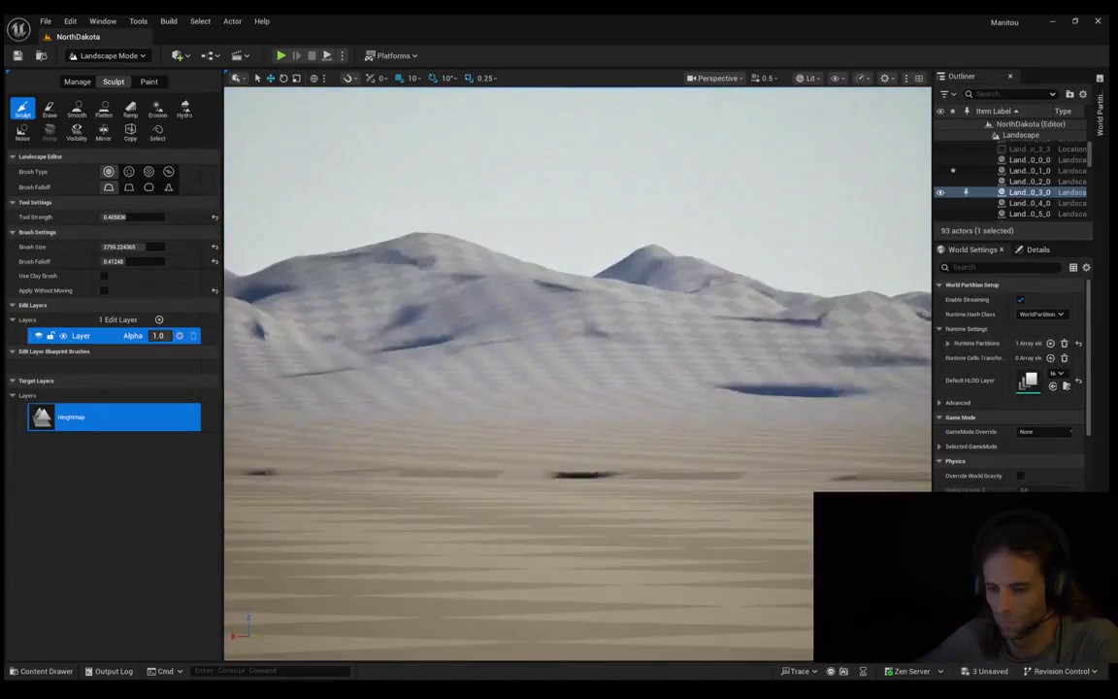
Step: Back away over the flats and fly in again until the big dune fills the view
key("s")
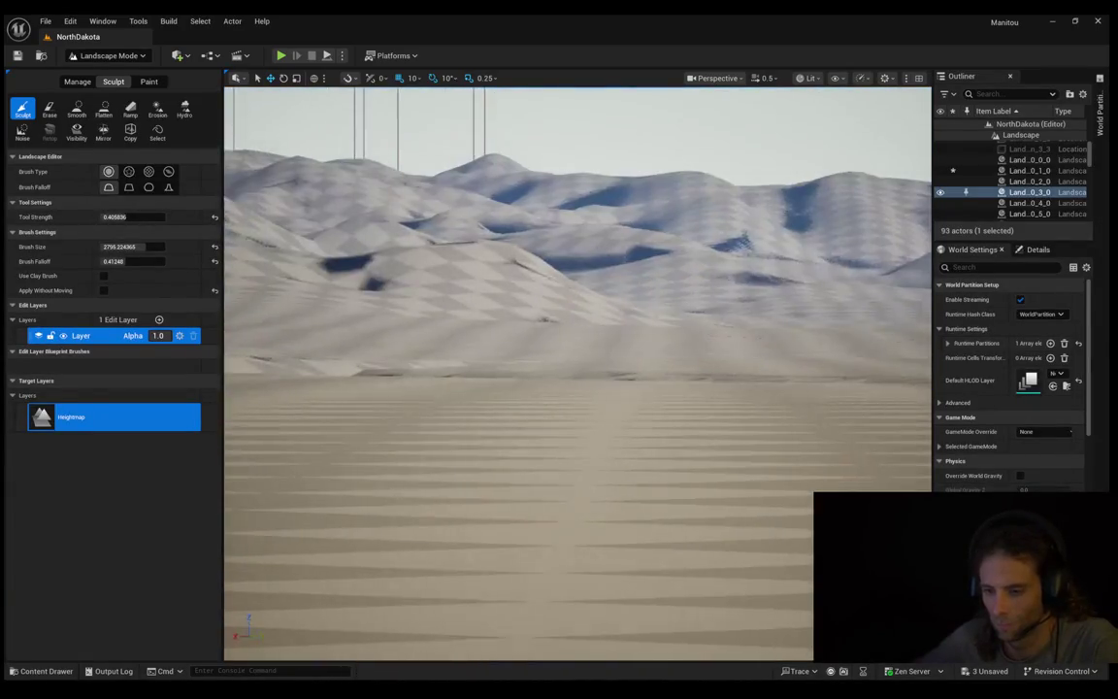
key("w")
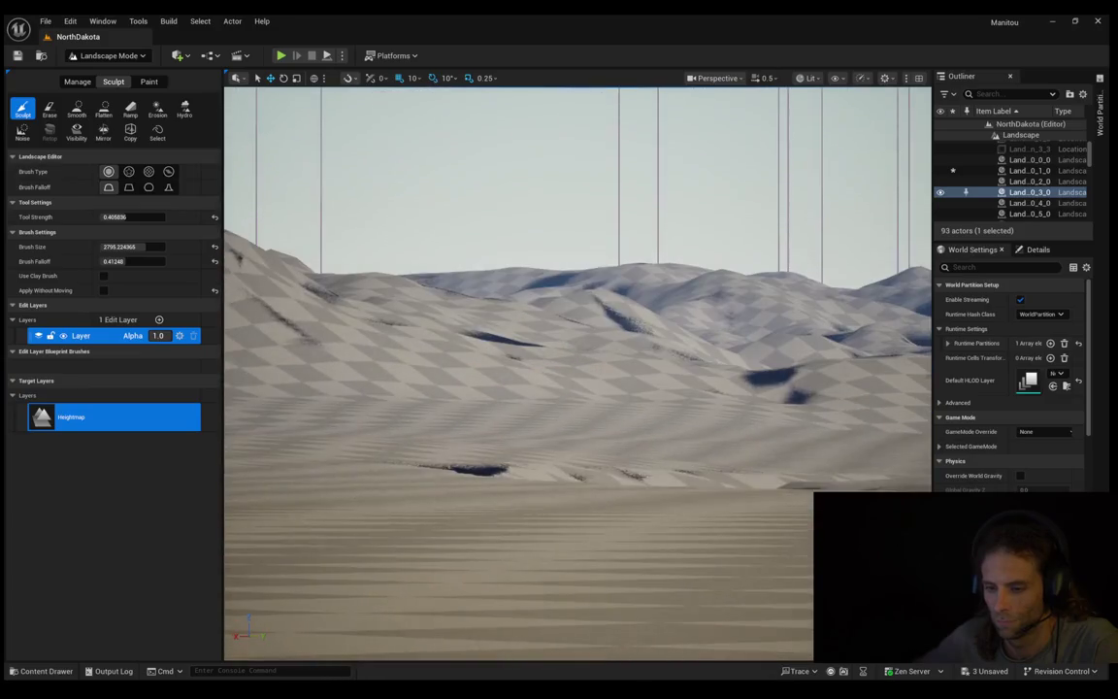
key("w")
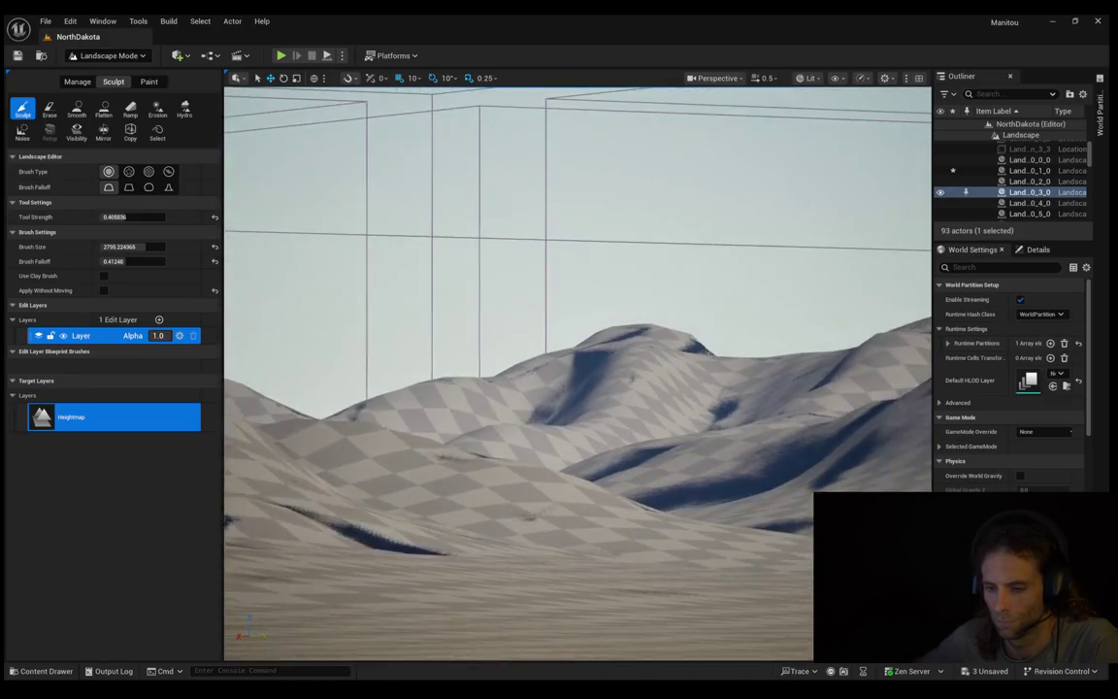
key("w")
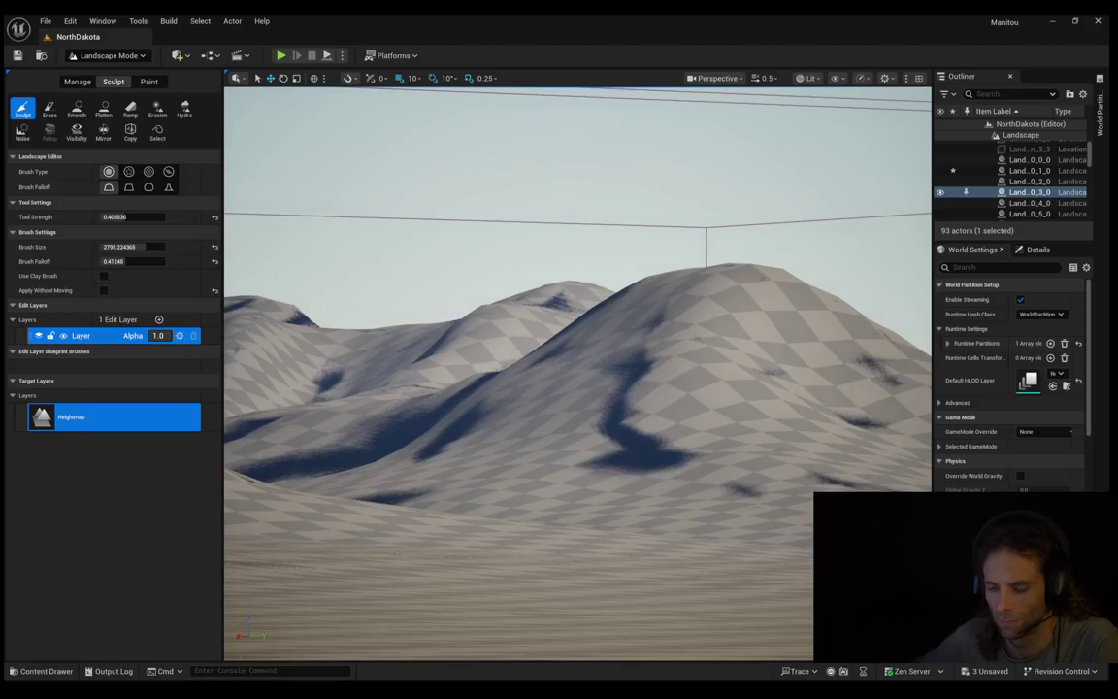
key("s")
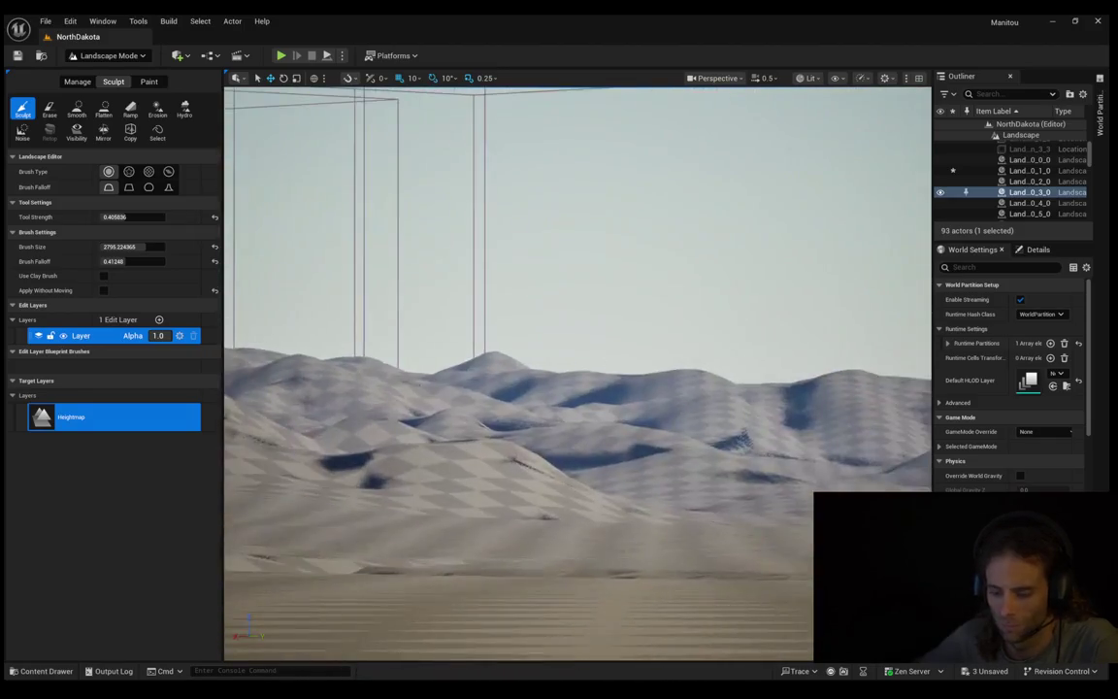
key("s")
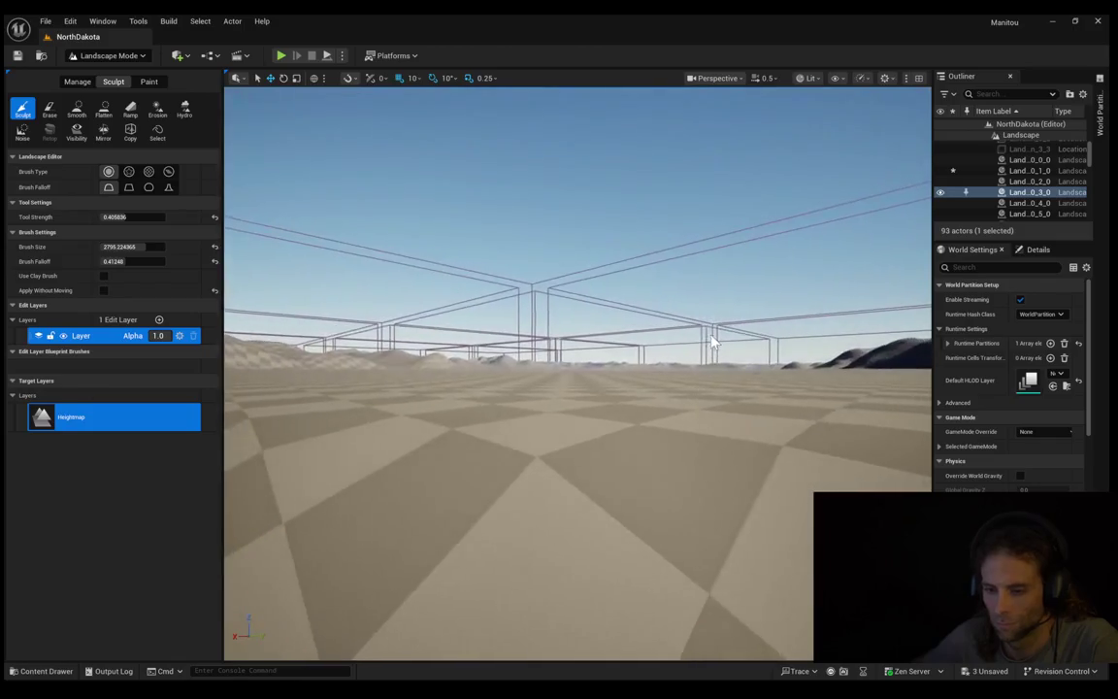
key("w")
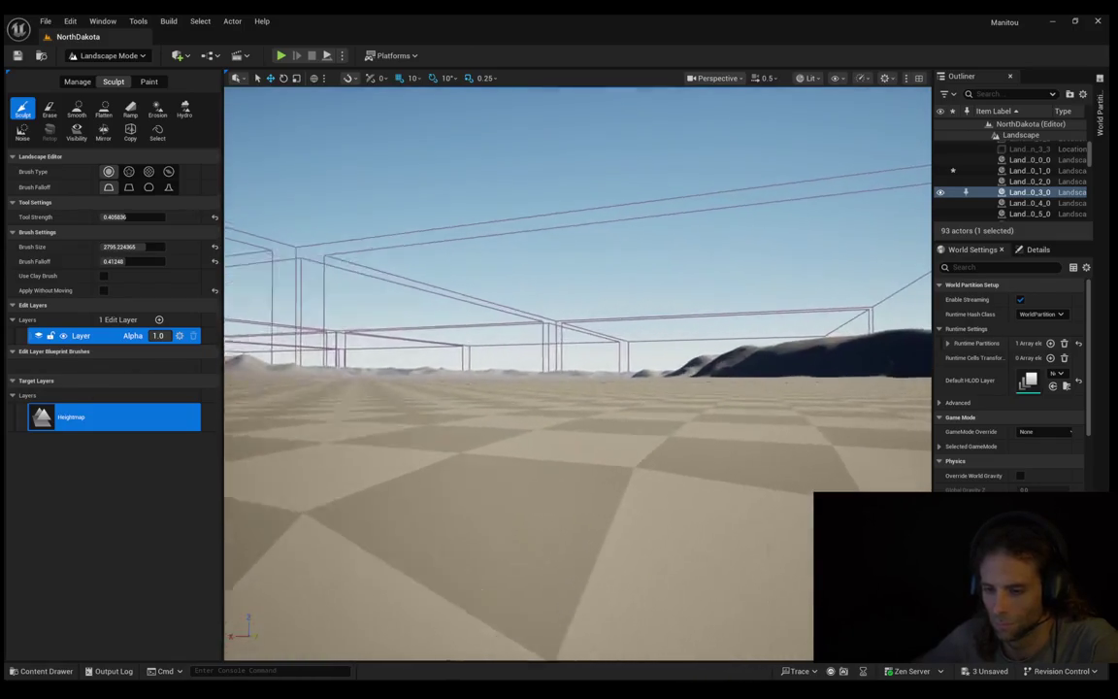
key("w")
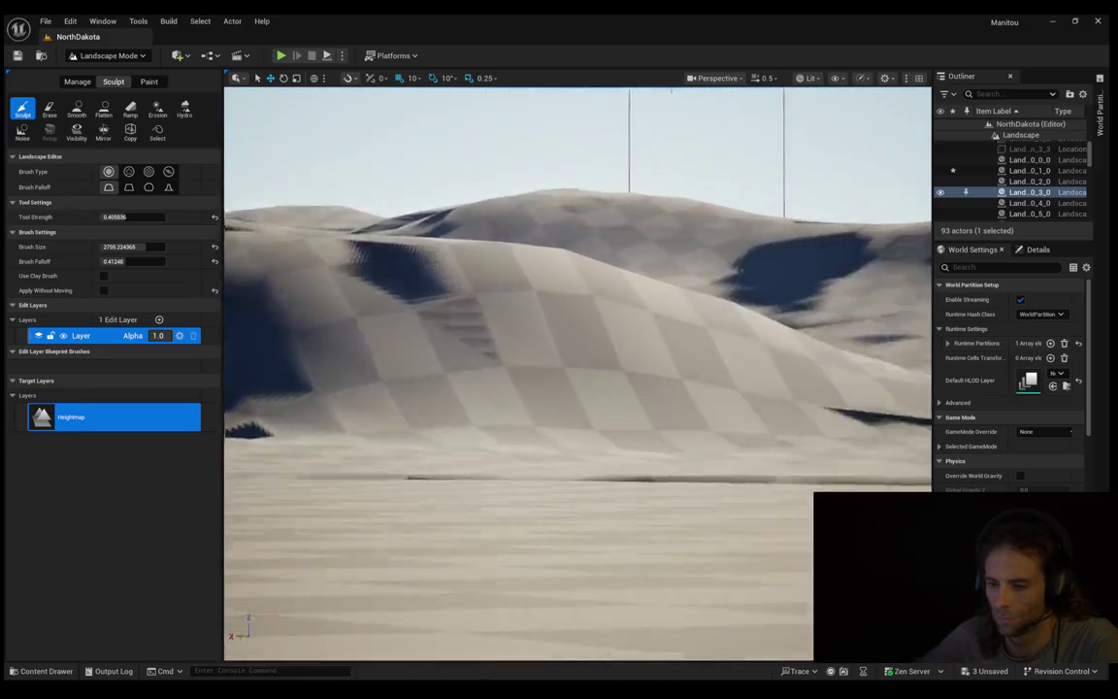
Step: Turn right and fly low across the dune field past the nearer dune
key("d")
key("w")
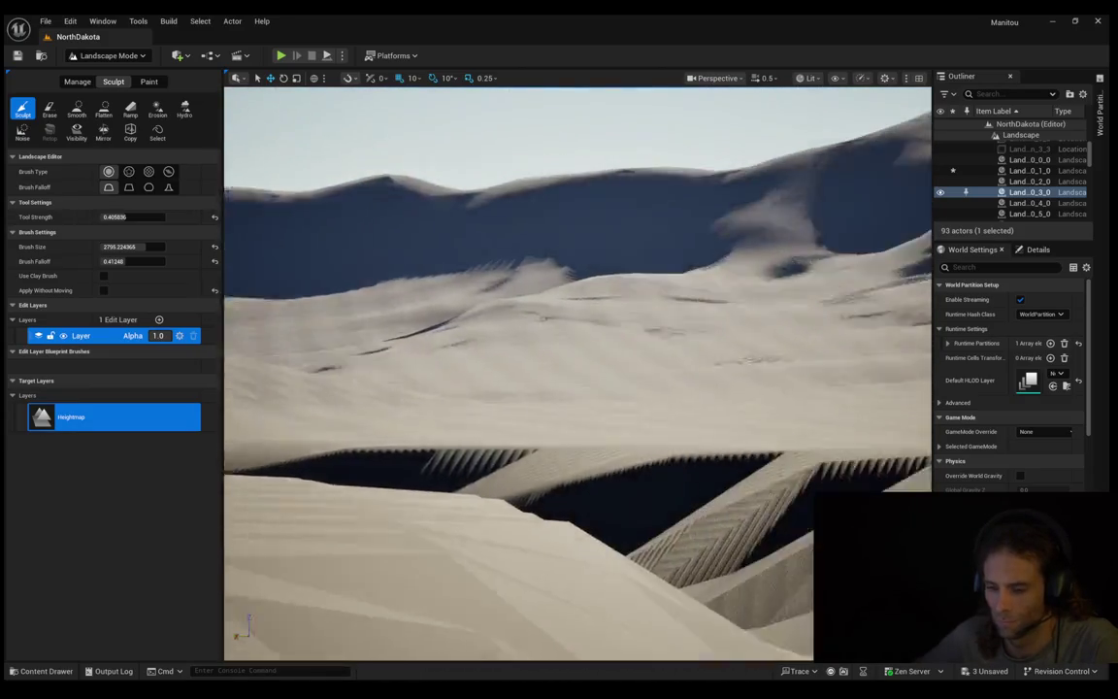
key("w")
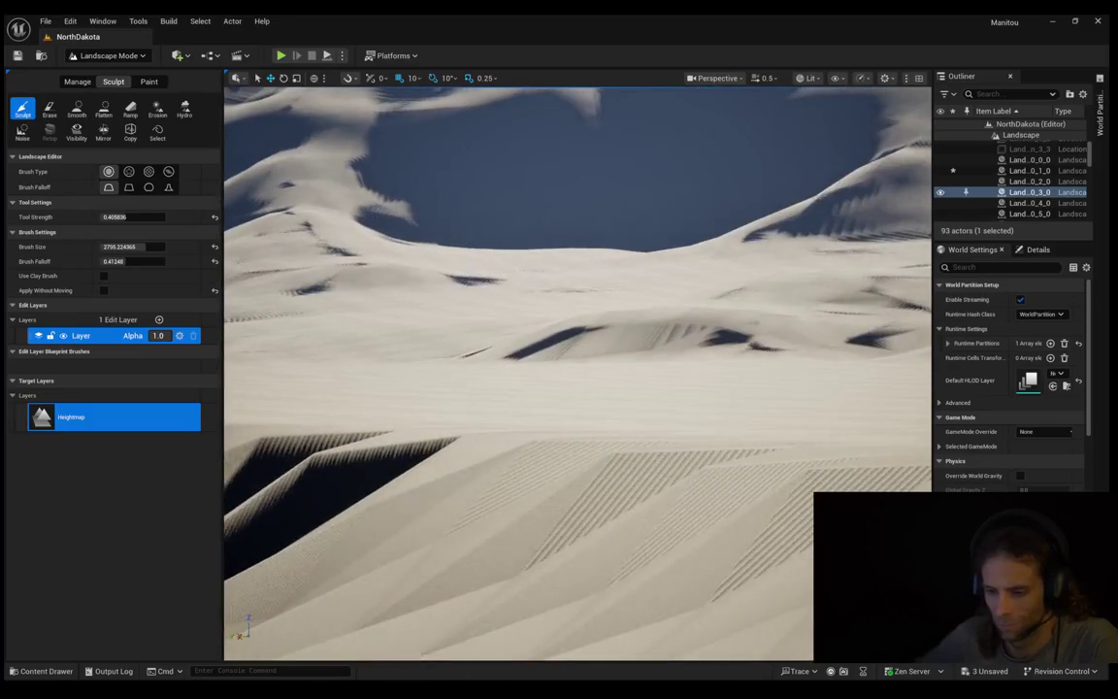
key("w")
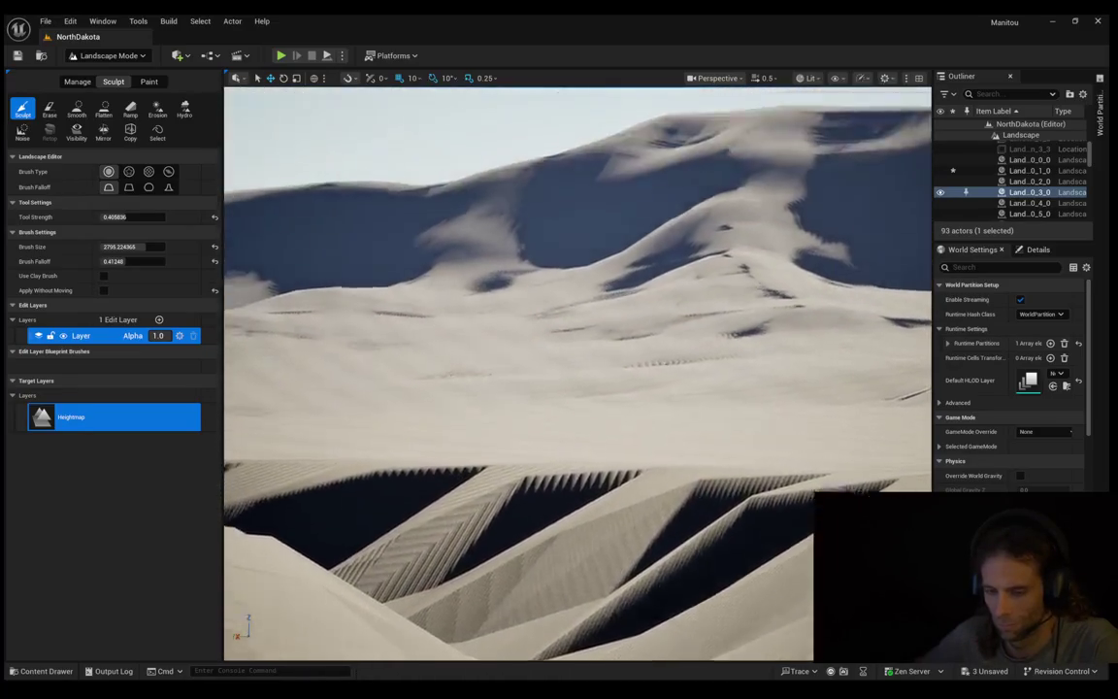
key("w")
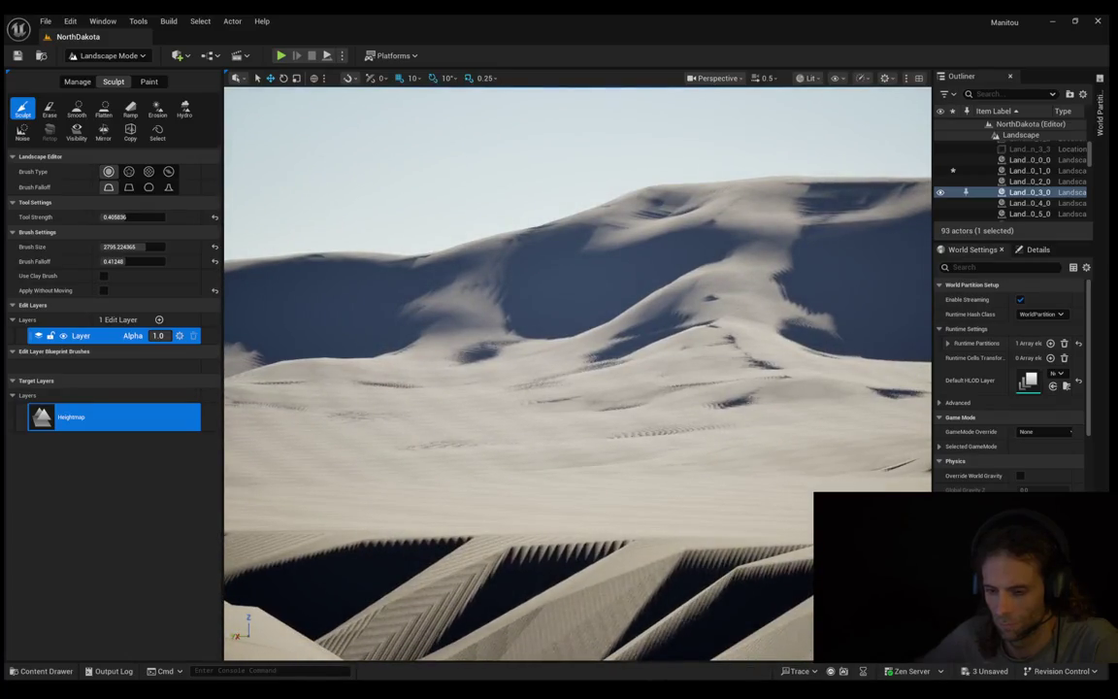
key("w")
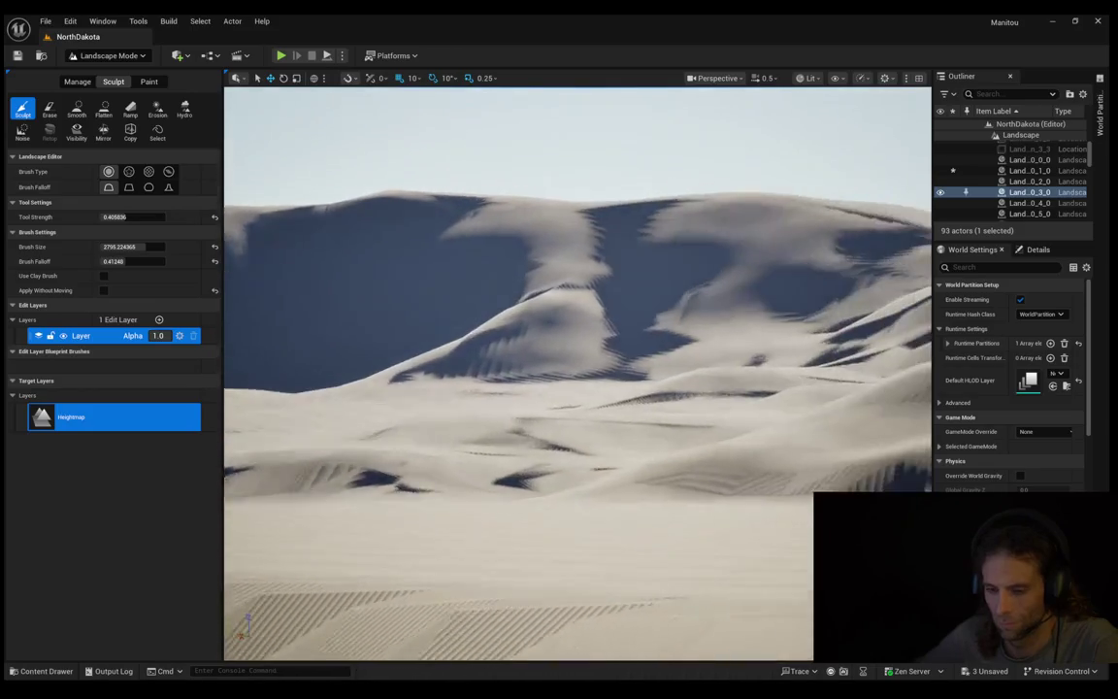
key("w")
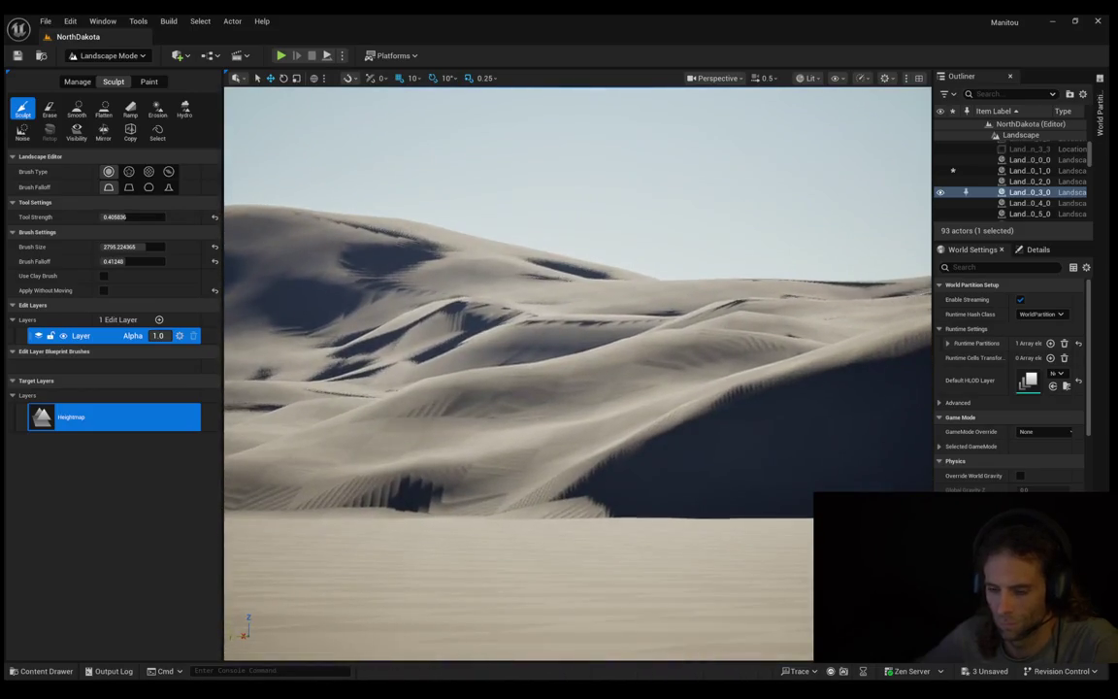
key("w")
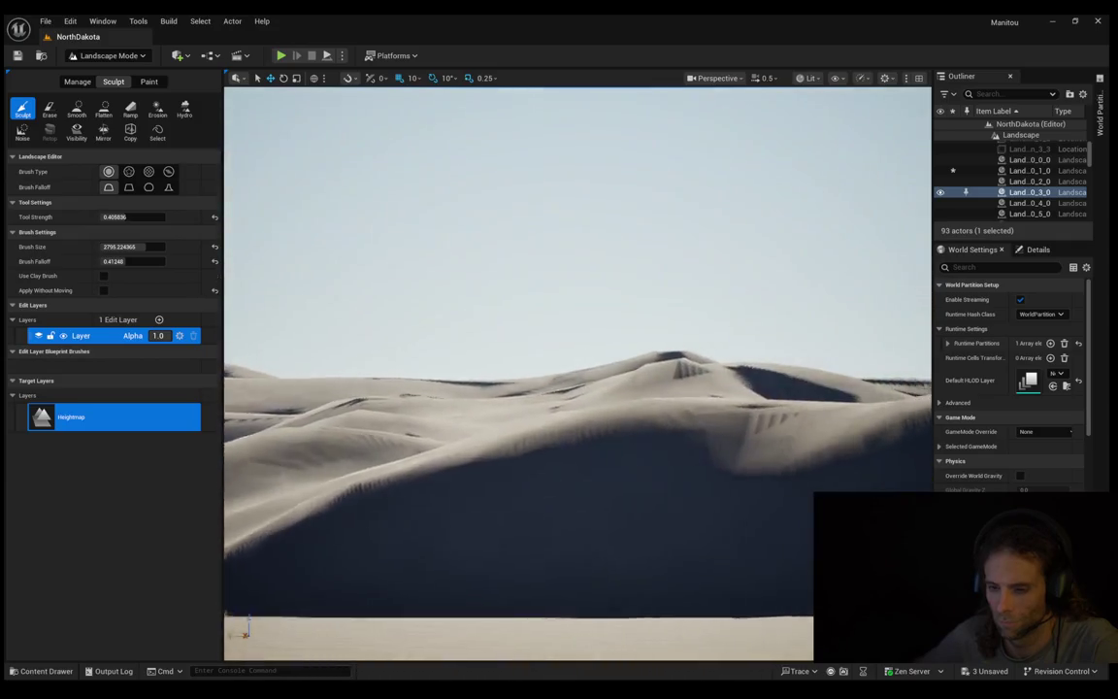
key("w")
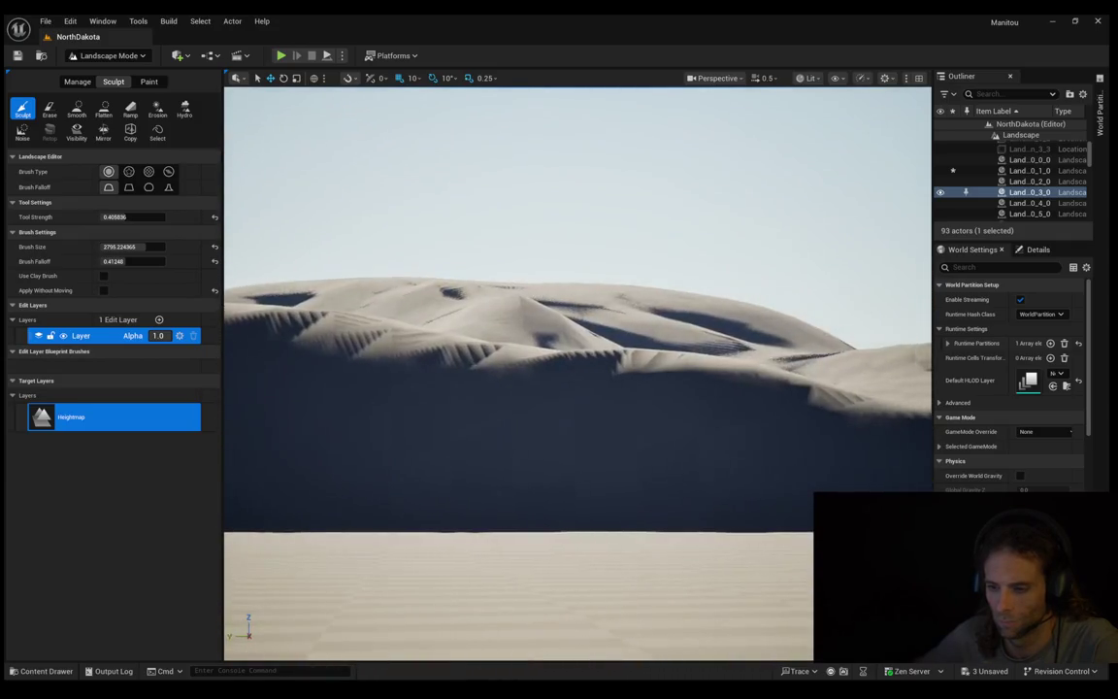
key("w")
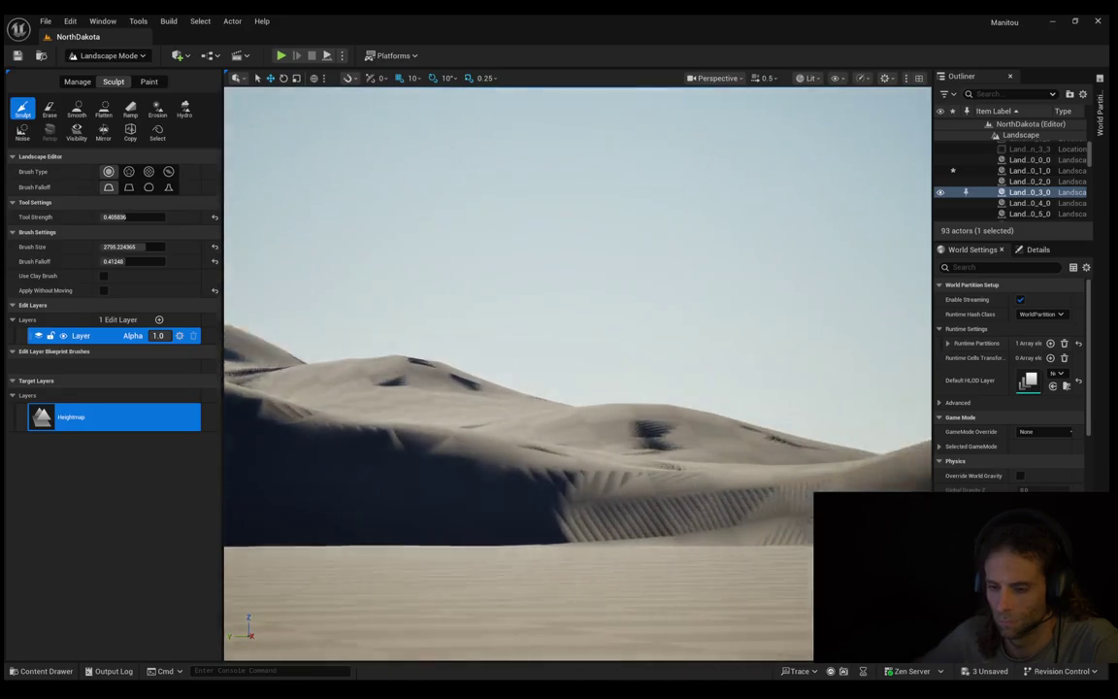
Step: Fly past the far ridge onto the flat checkered ground, then look up toward the sun
key("w")
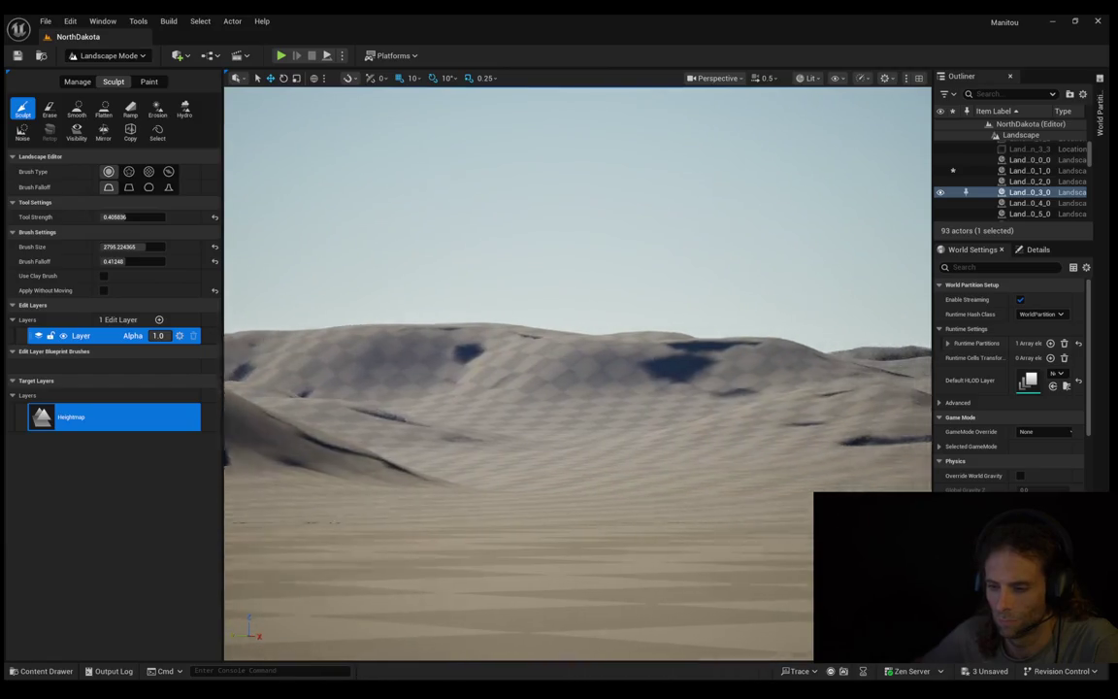
key("w")
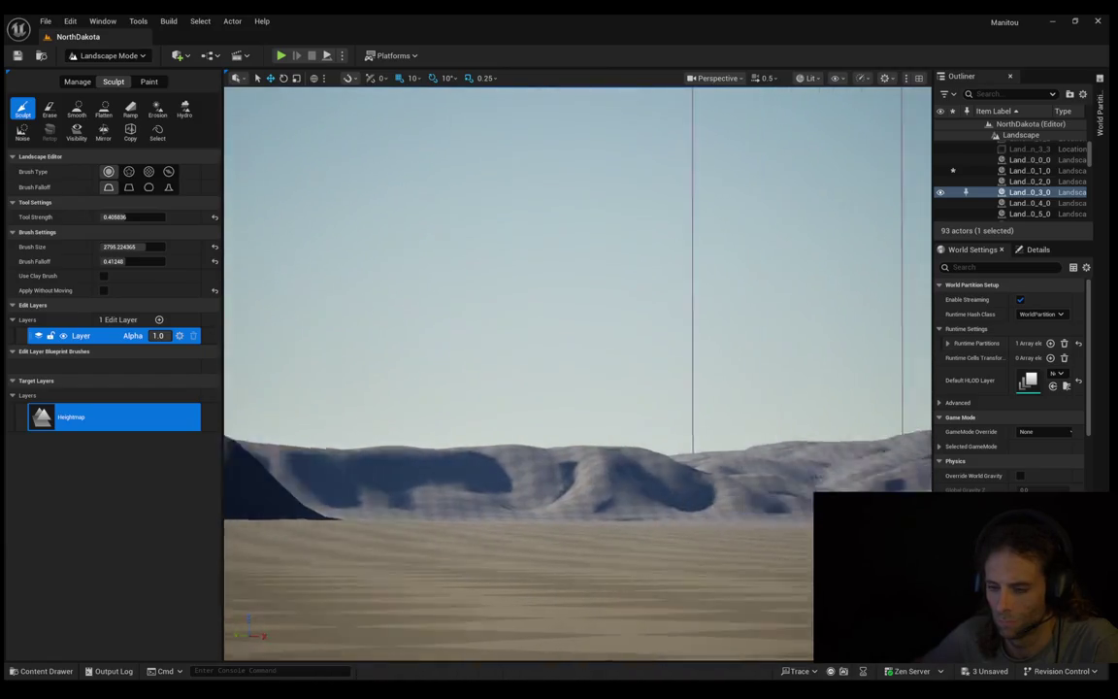
key("w")
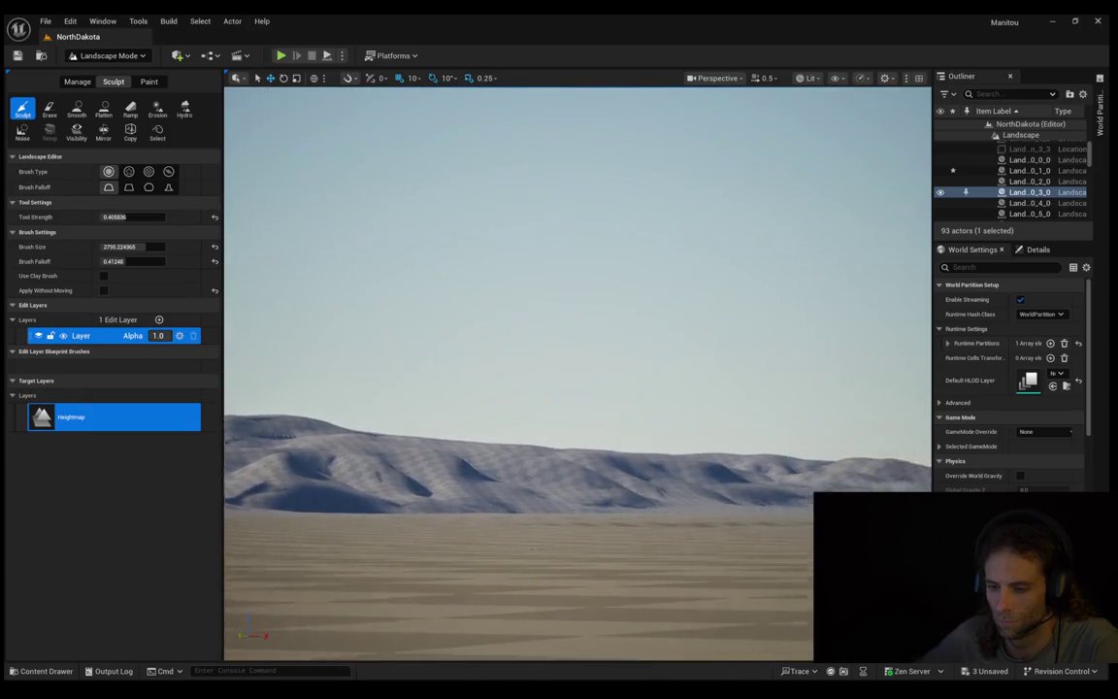
key("w")
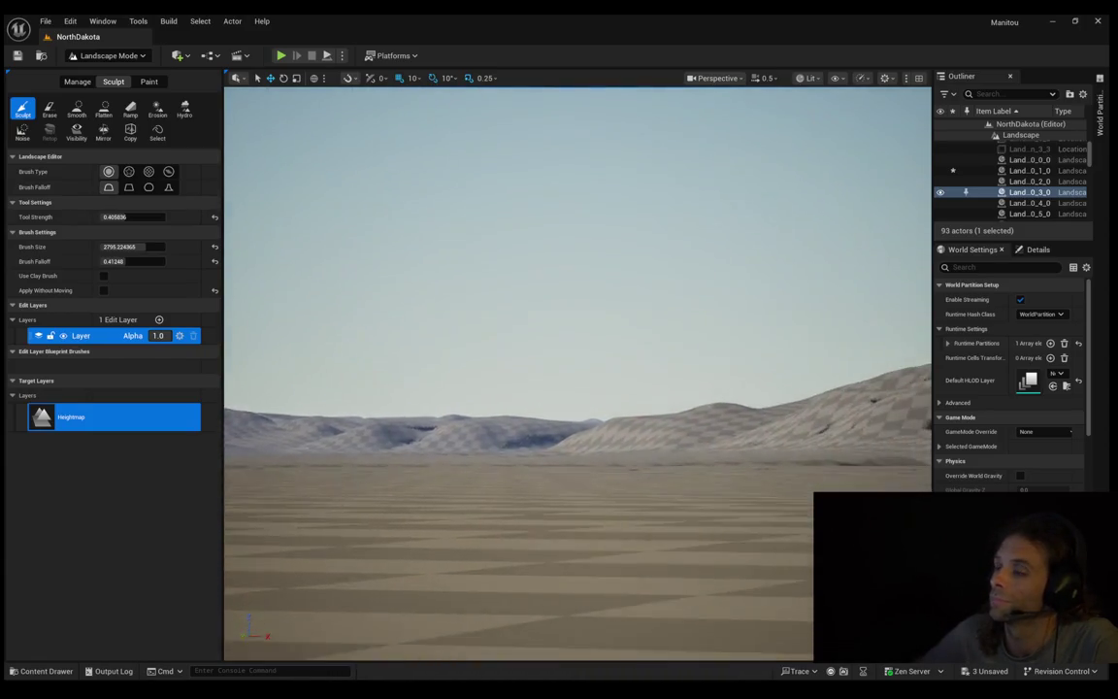
key("w")
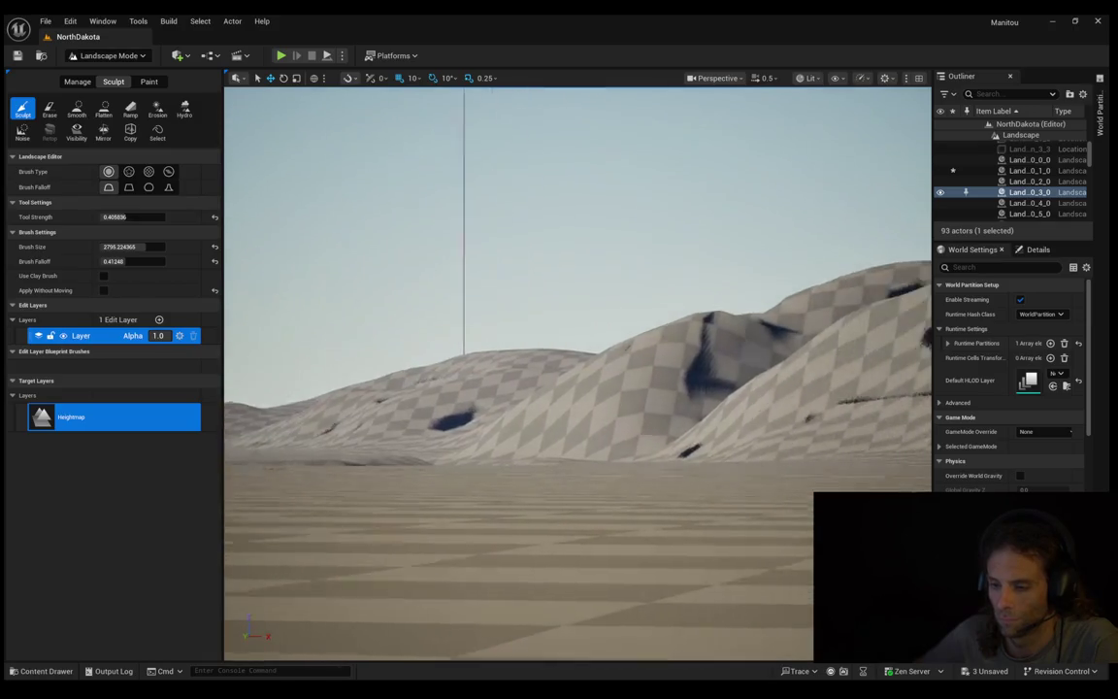
key("w")
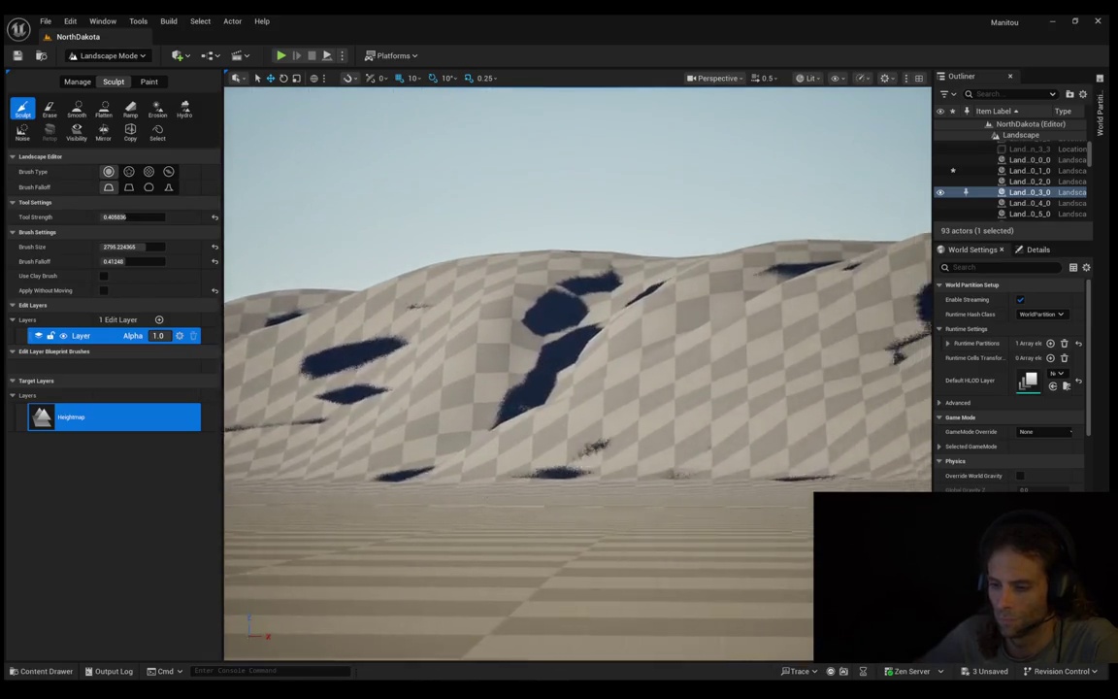
key("s")
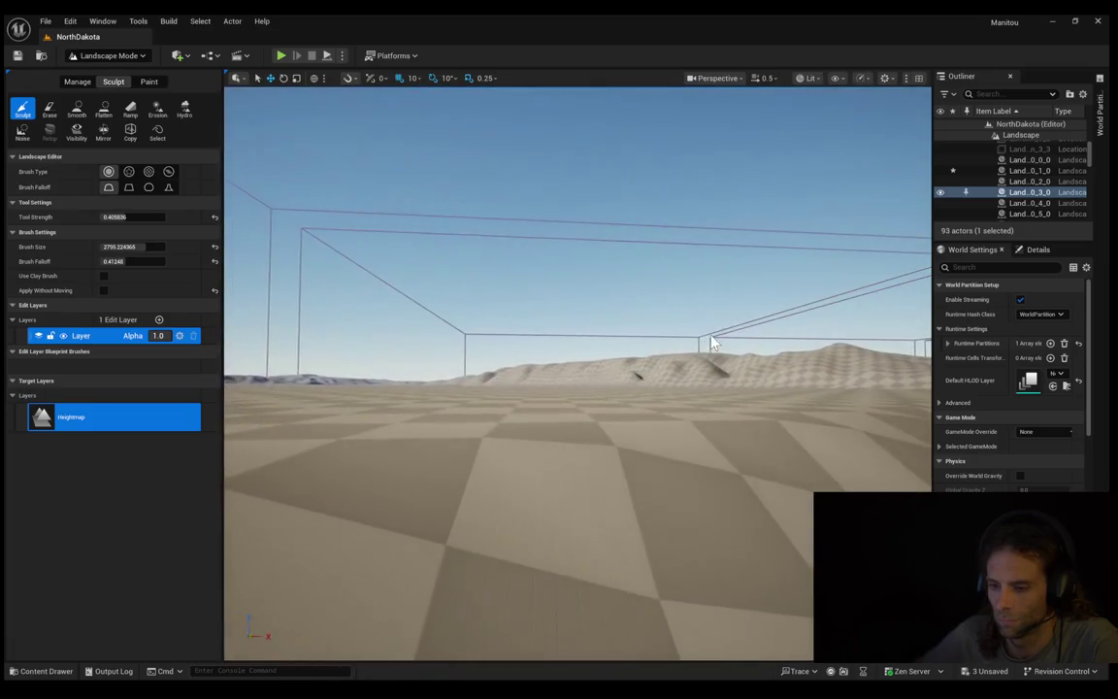
mouse_move(685, 336)
left_mouse_down()
mouse_move(772, 291)
mouse_move(752, 349)
mouse_move(719, 291)
mouse_move(704, 437)
mouse_move(704, 368)
mouse_move(718, 428)
mouse_move(719, 407)
mouse_move(658, 387)
mouse_move(669, 385)
left_mouse_up()
Step: Lower the camera flight speed to 0.8 while flying toward the gentle checkered rise
scroll(699, 399, "down", 1)
scroll(680, 394, "down", 1)
scroll(668, 385, "down", 1)
scroll(669, 386, "down", 2)
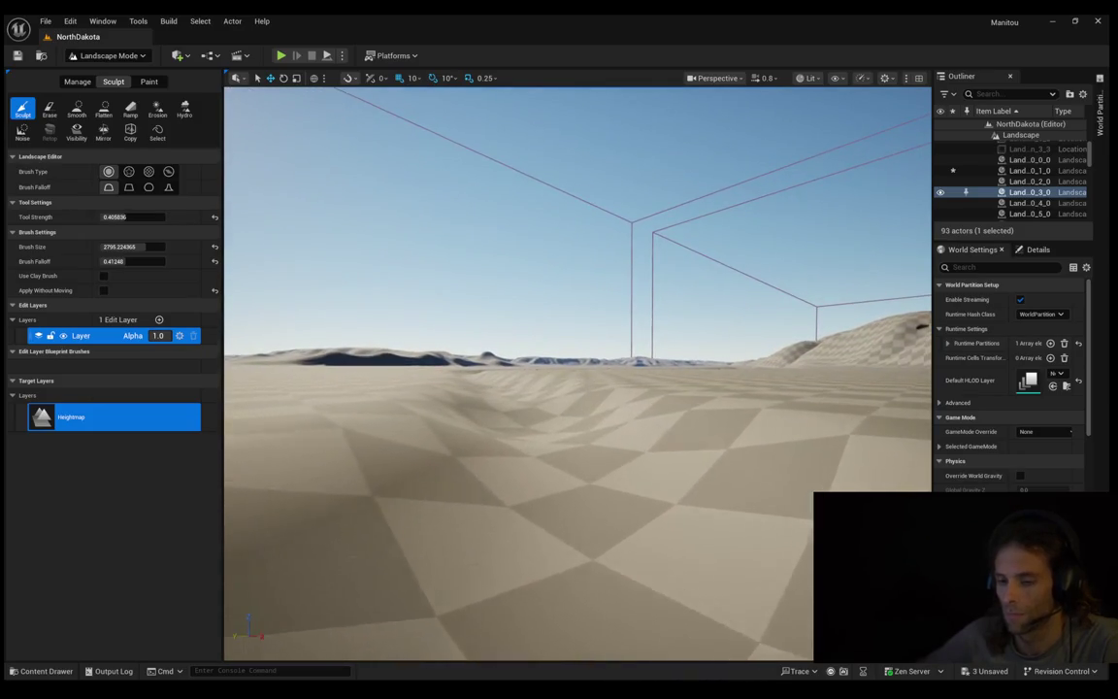
Step: Rotate away from the sun and pitch down to inspect ground undulations near the boundary box
left_click_drag(669, 385, 670, 385)
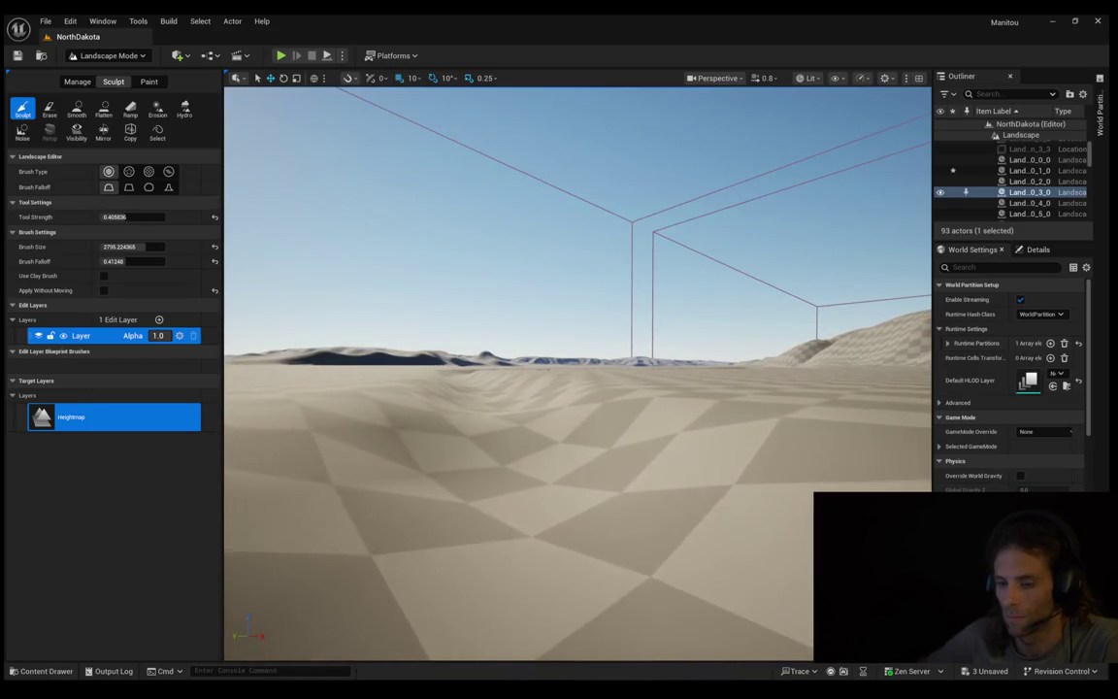
left_click_drag(670, 385, 669, 386)
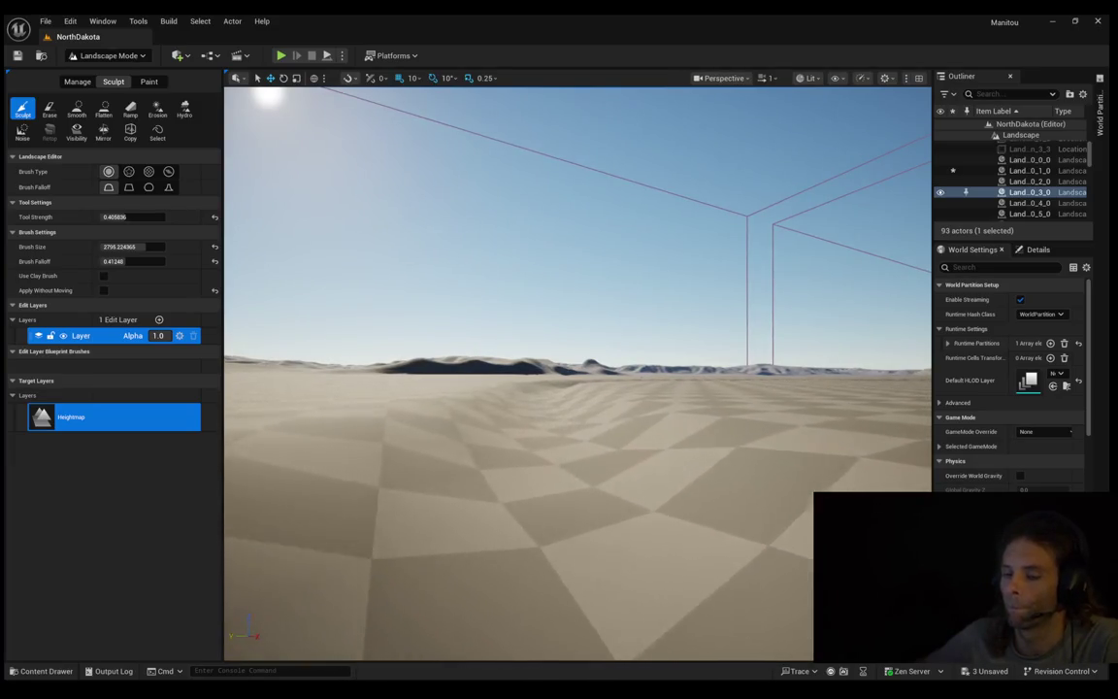
left_click_drag(588, 349, 588, 349)
mouse_move(578, 503)
left_mouse_down()
mouse_move(578, 548)
mouse_move(576, 403)
mouse_move(732, 364)
left_mouse_up()
Step: Fly forward at ground level toward the rolling dune ridge and stop near the hills
key("w")
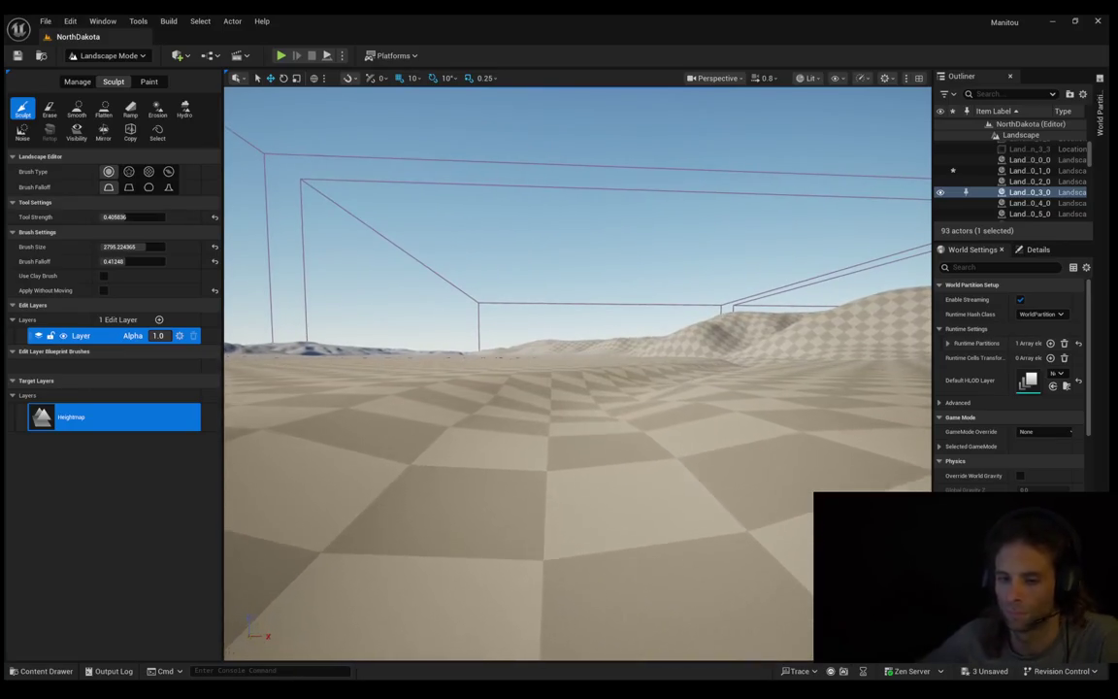
key("w")
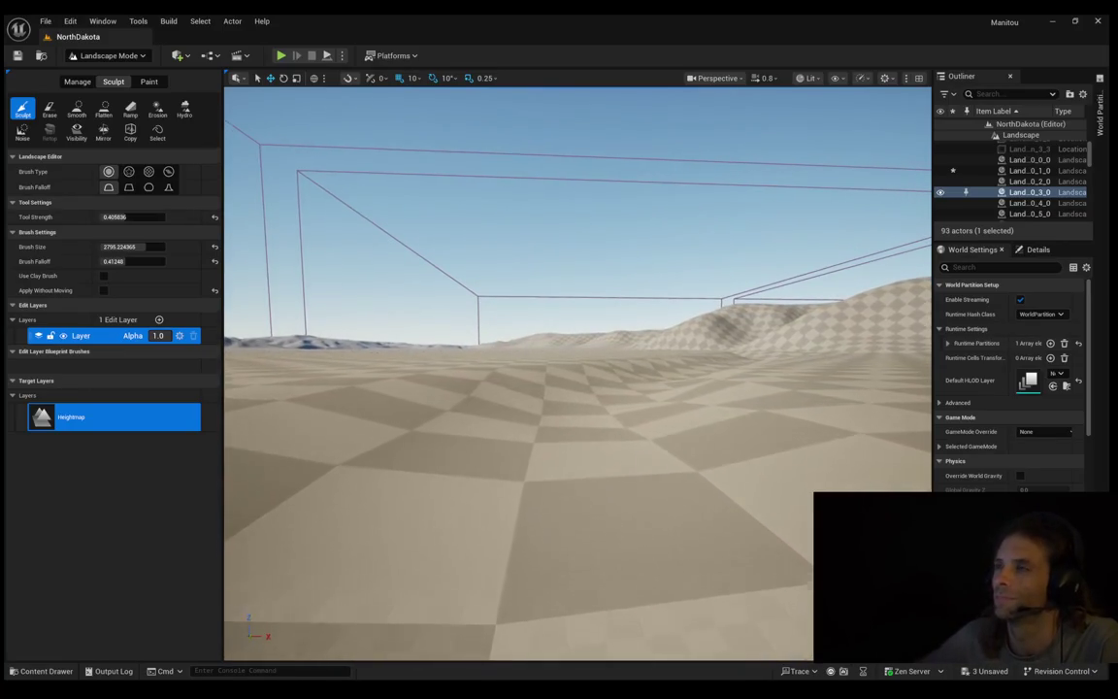
key("w")
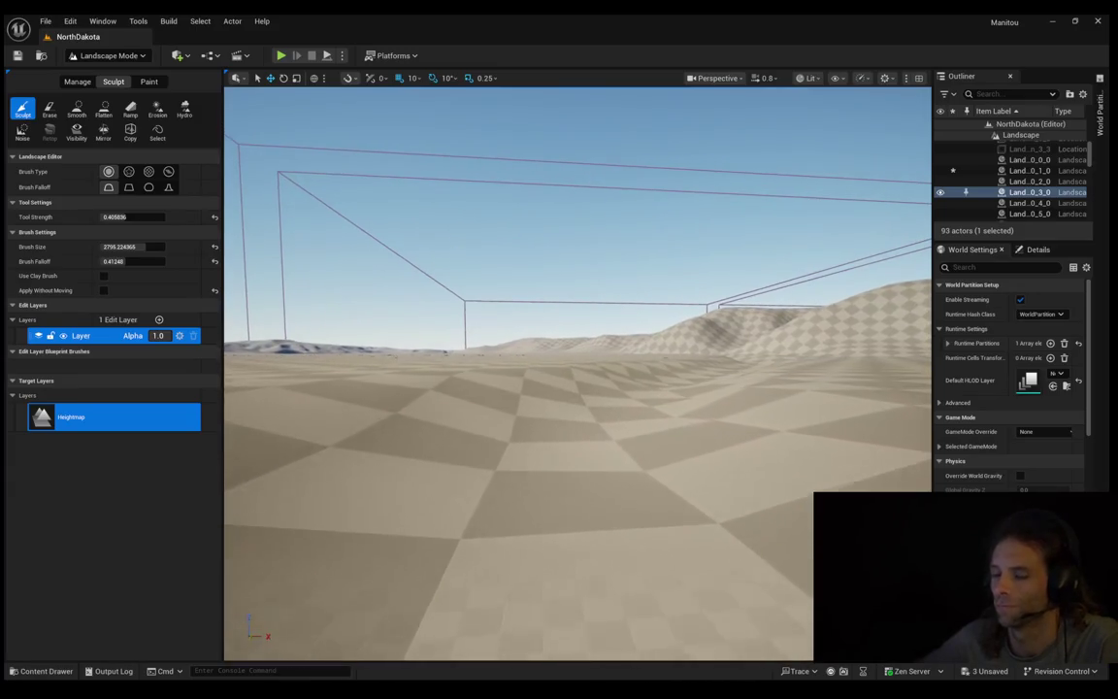
key("w")
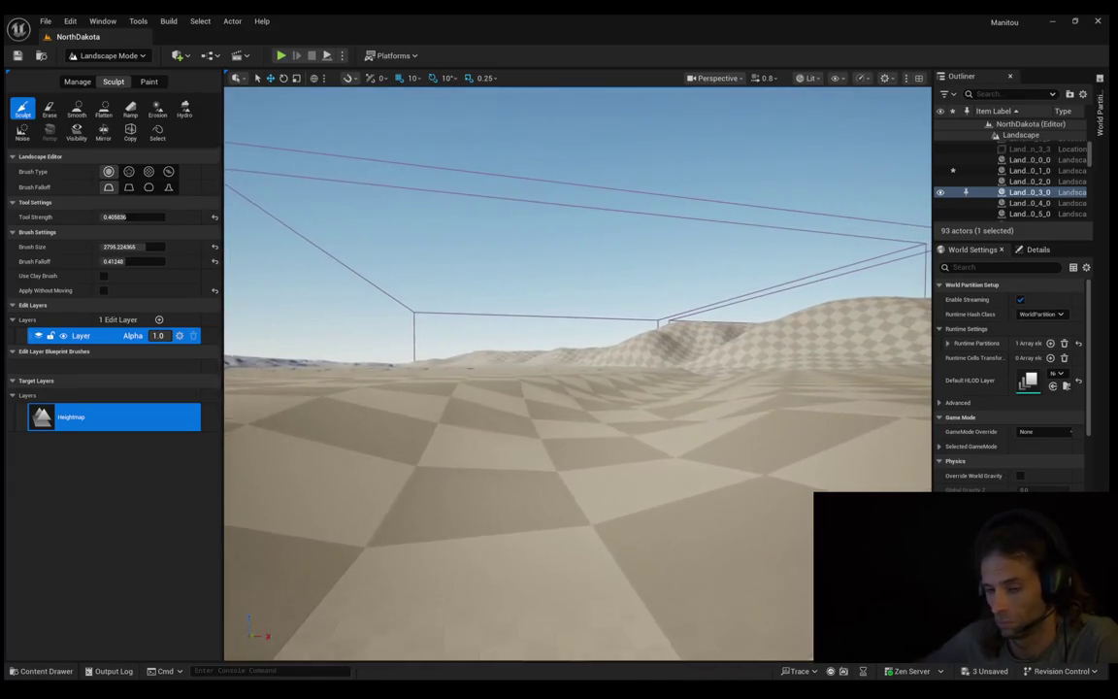
key("w")
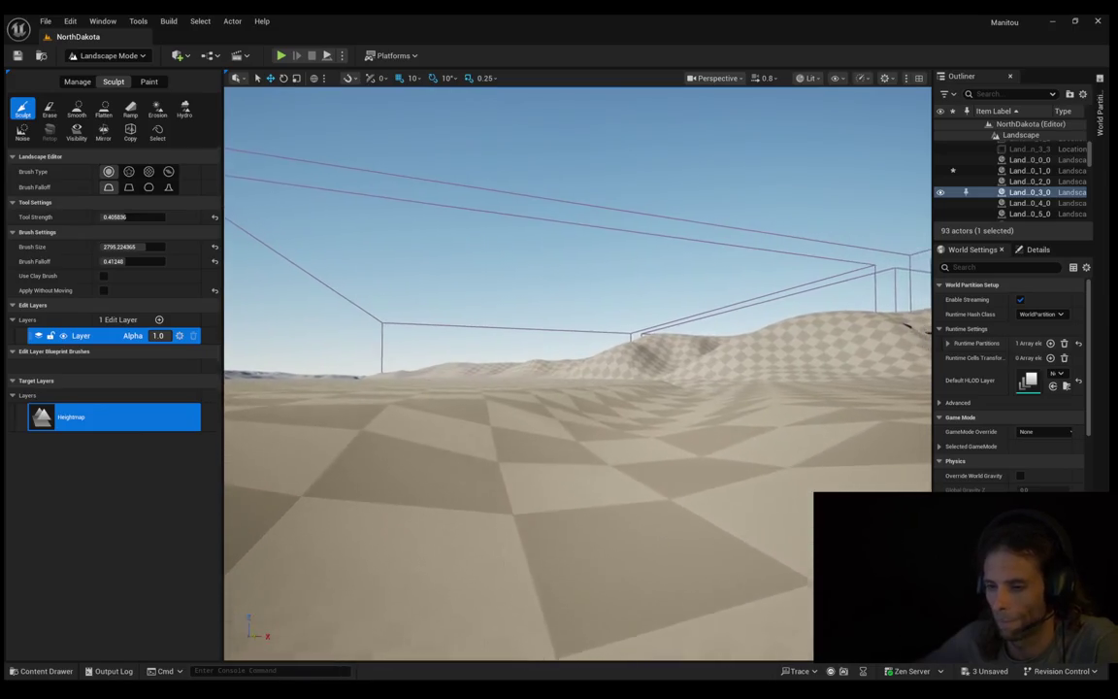
key("w")
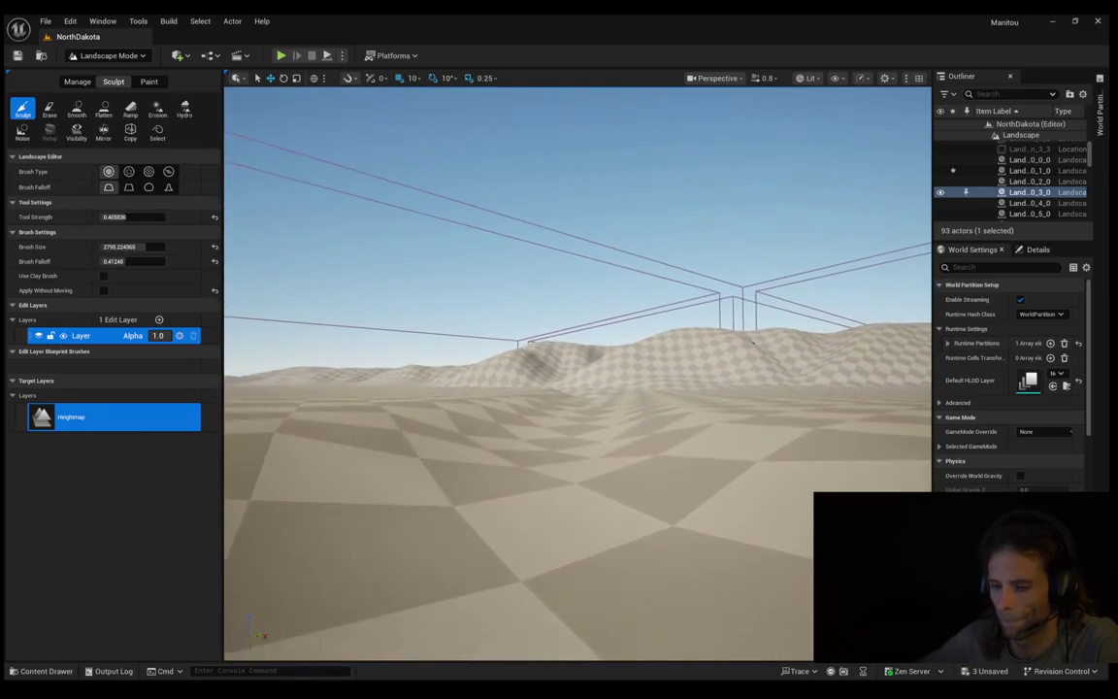
key("w")
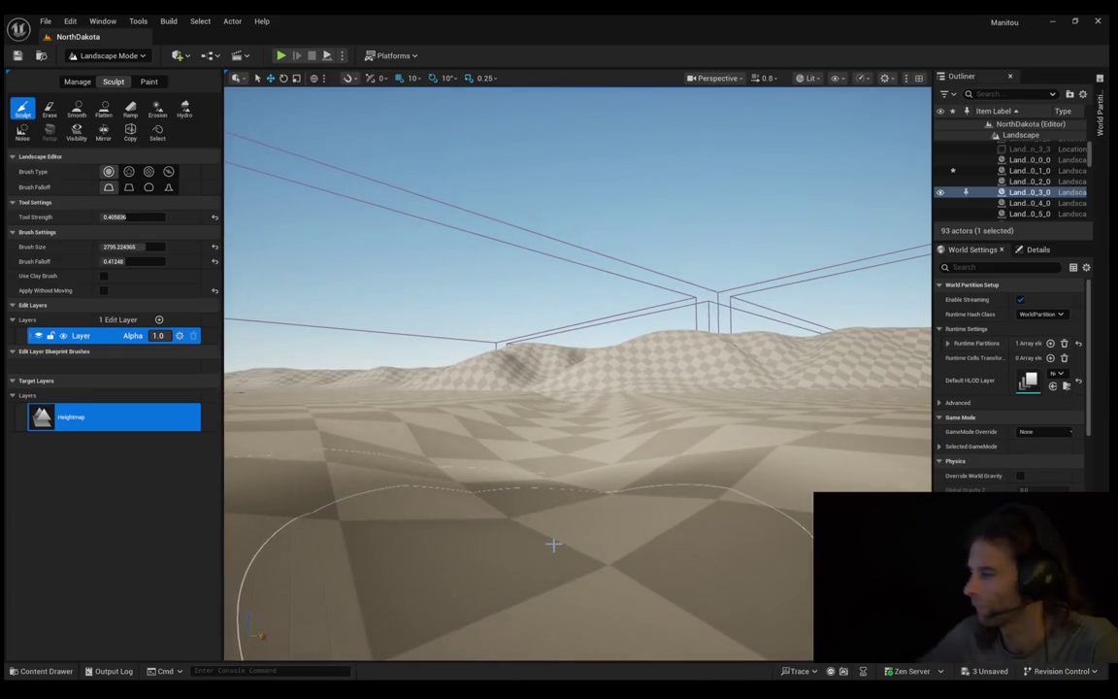
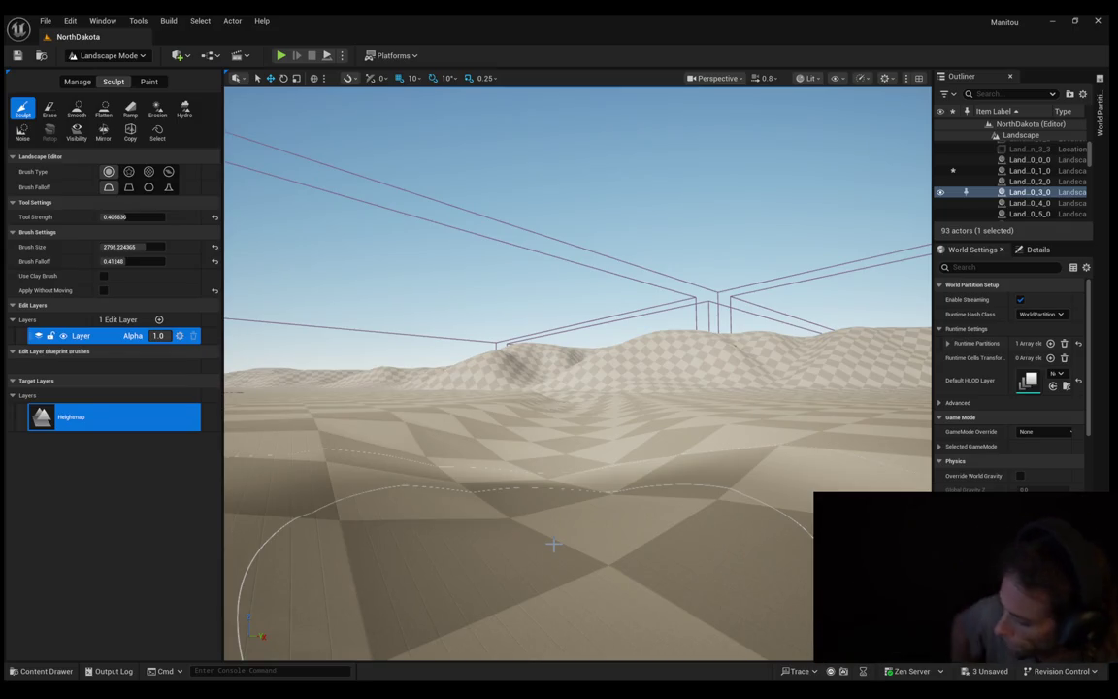
Step: Fly forward over the hills, descend to the sculpted dip in the flat ground, and deepen it
scroll(310, 399, "up", 5)
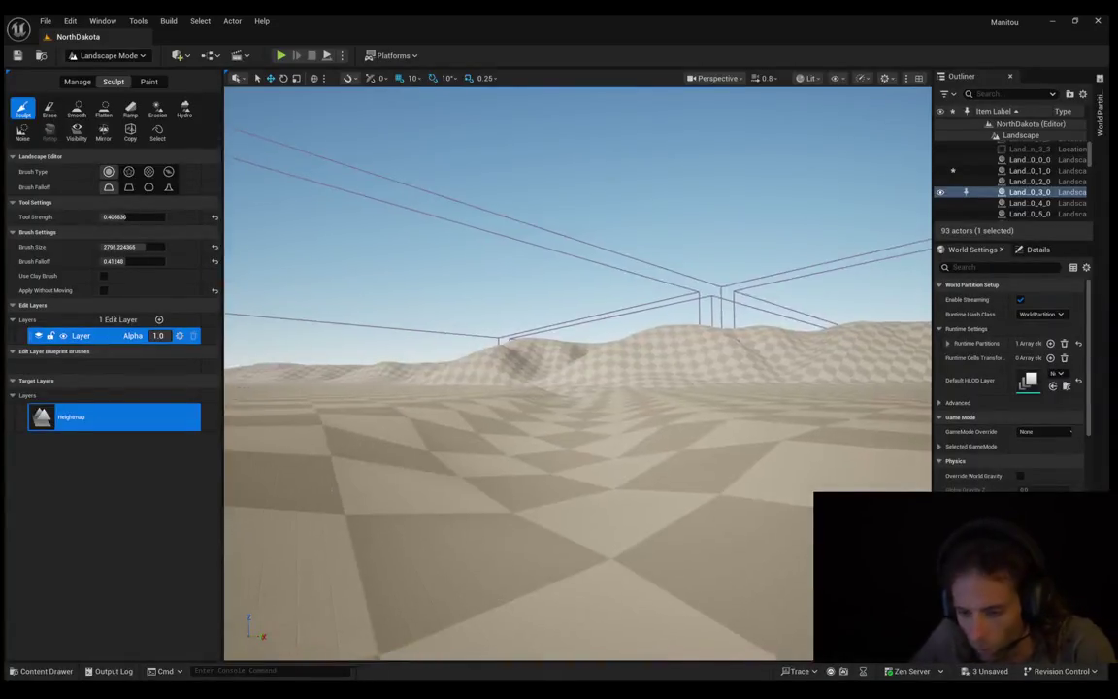
left_click_drag(310, 399, 309, 360)
key("w")
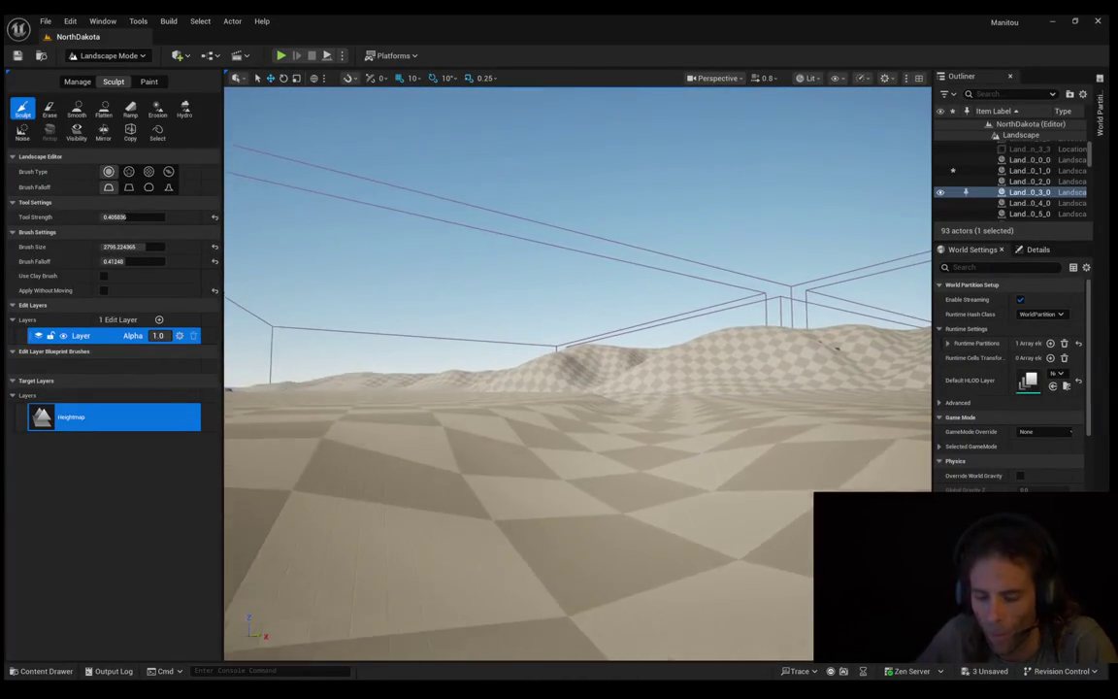
scroll(578, 374, "up", 2)
scroll(577, 373, "up", 3)
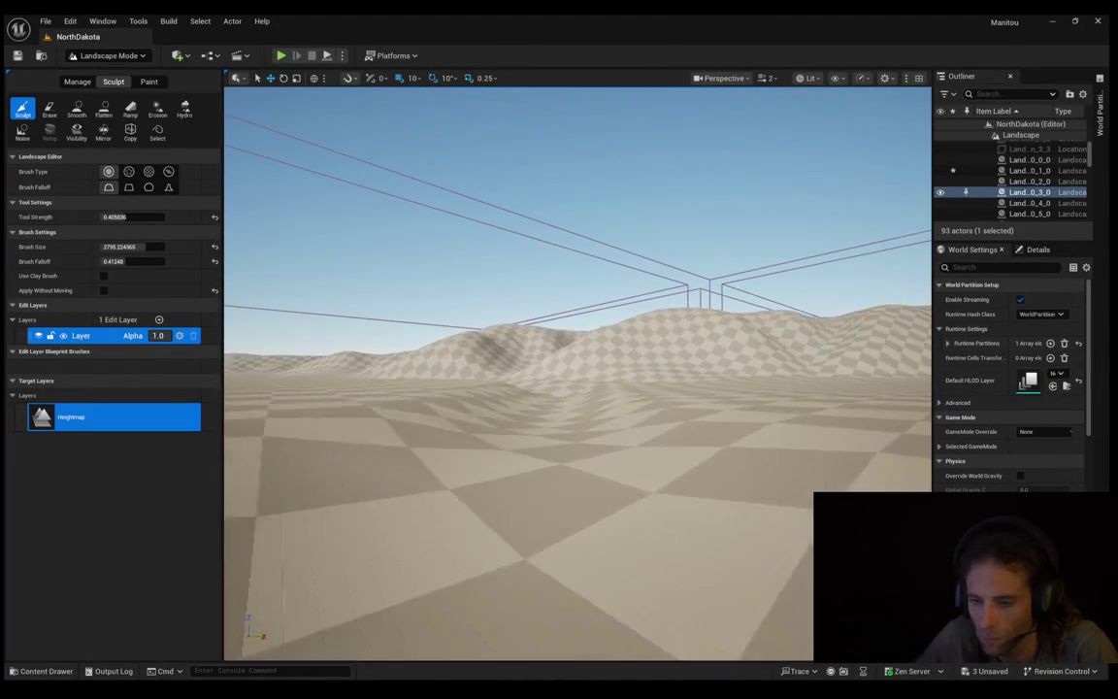
key("w")
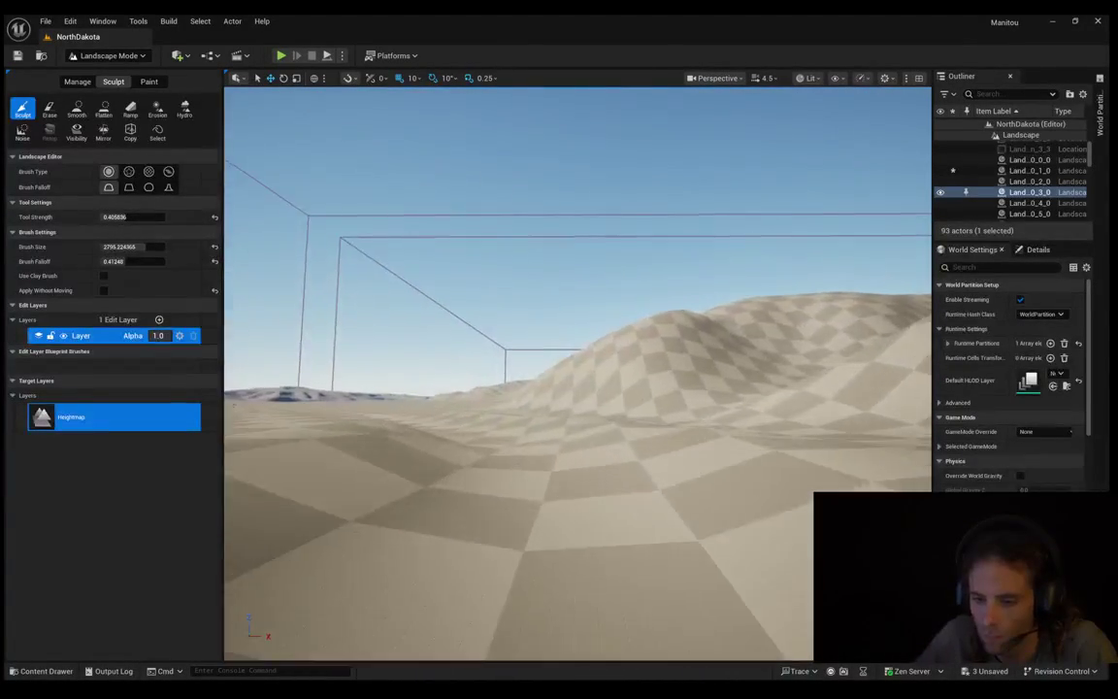
key("w")
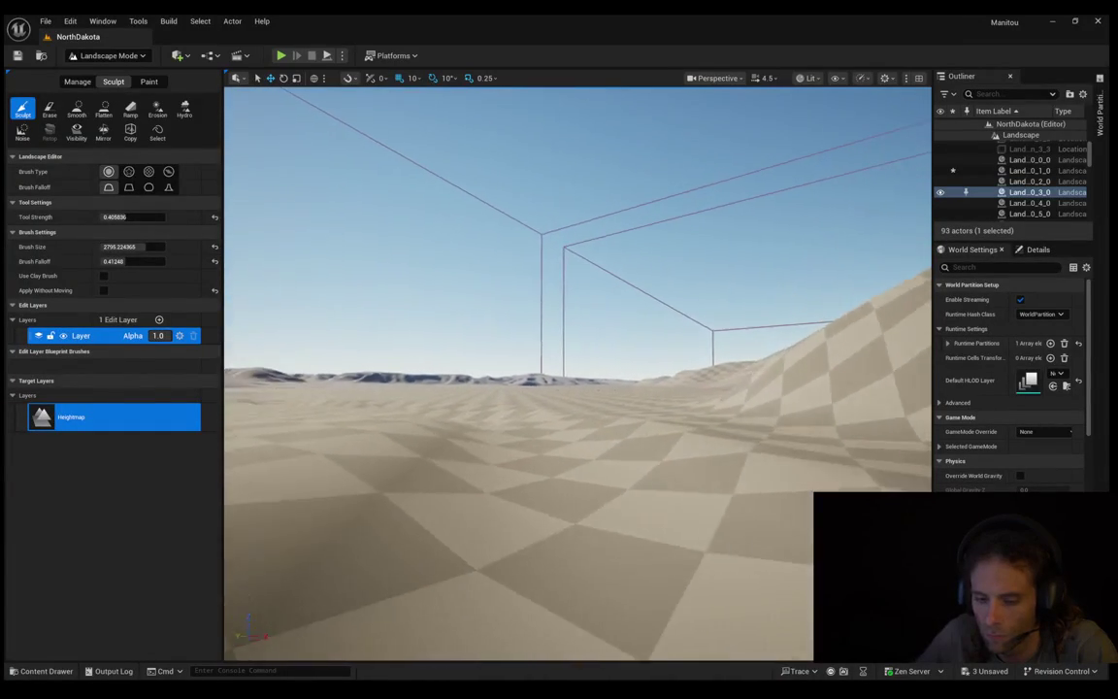
scroll(577, 374, "down", 3)
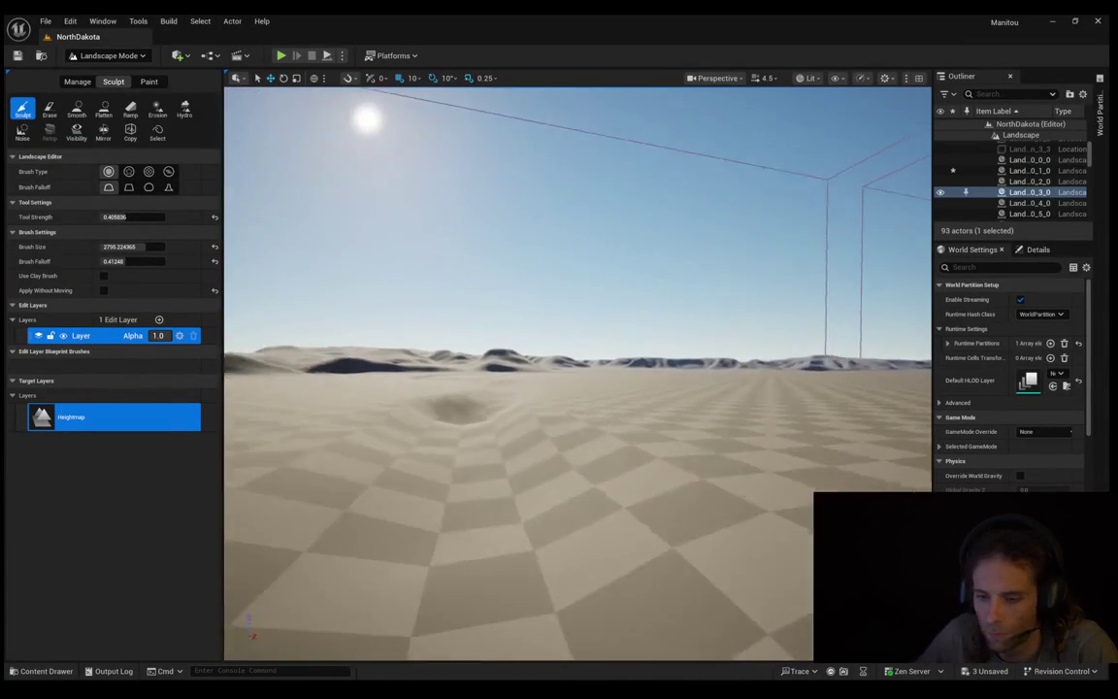
key("w")
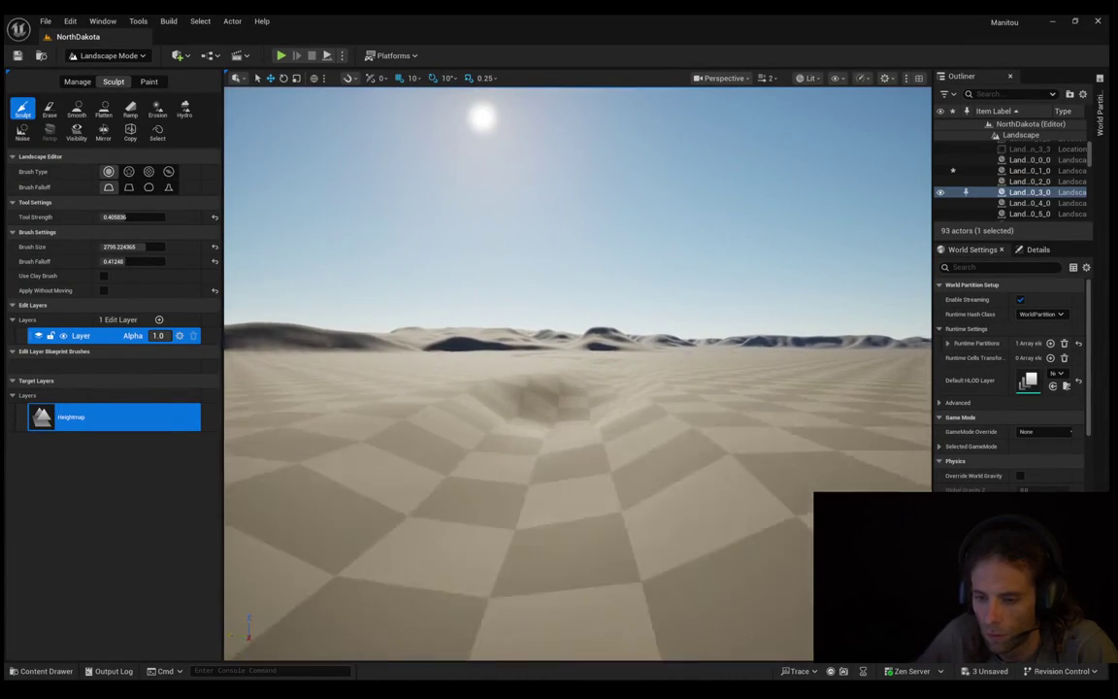
key("w")
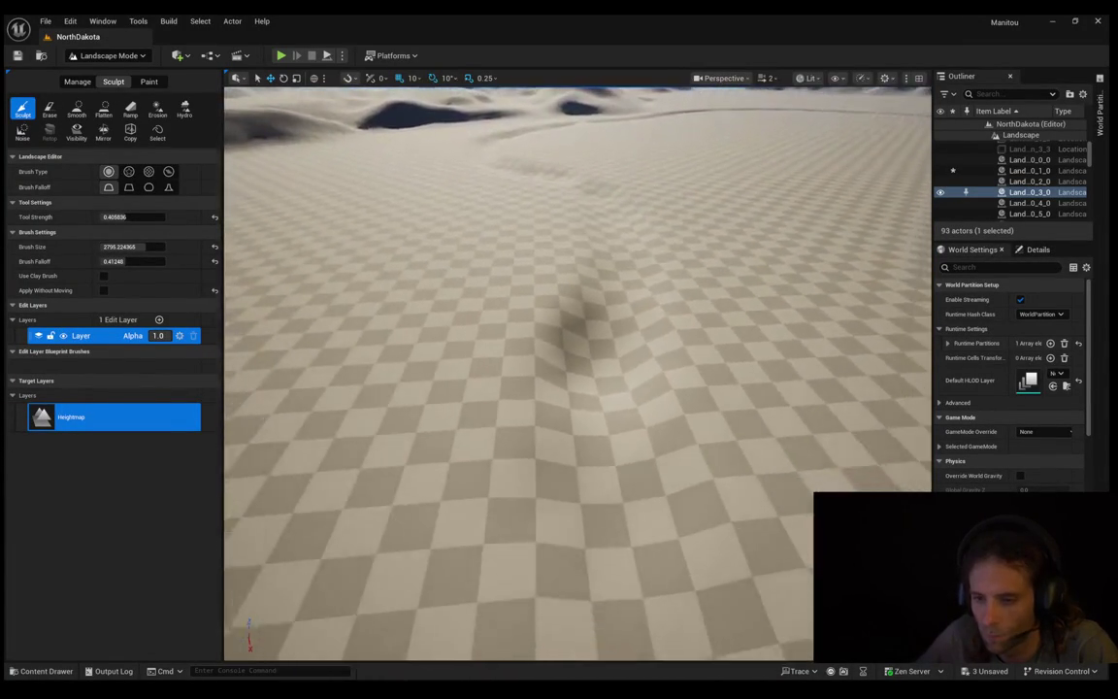
left_click(571, 363)
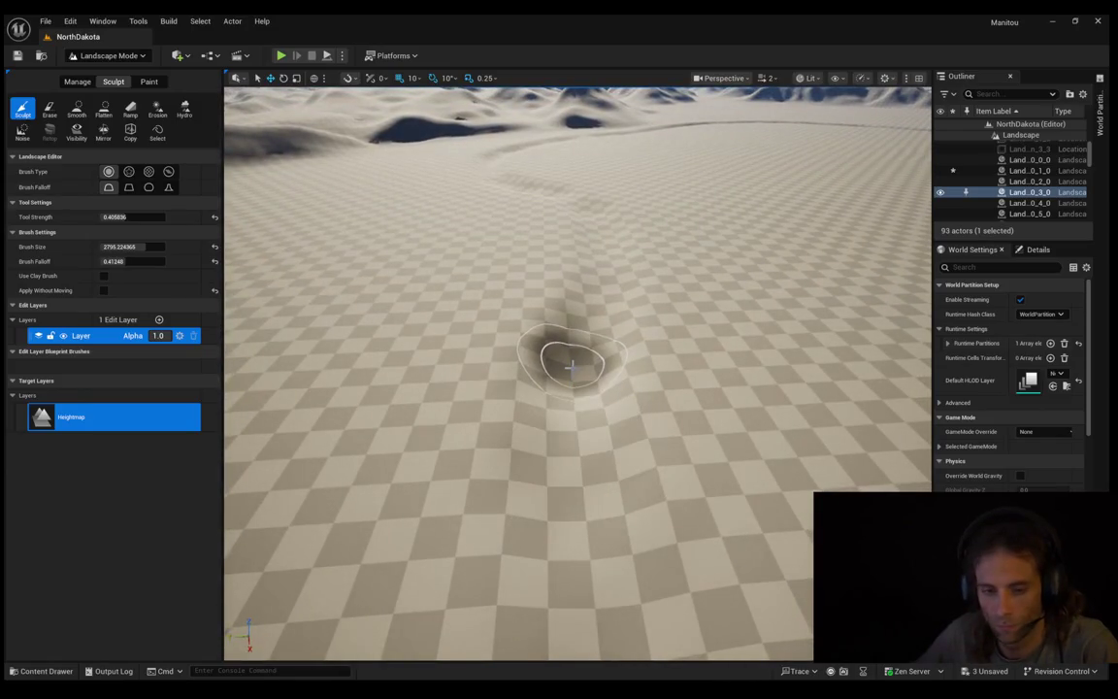
Step: Lower the terrain along a winding path, stretching the dip into a long trench toward the foreground
mouse_move(586, 388)
left_mouse_down()
mouse_move(582, 407)
mouse_move(589, 384)
left_mouse_up()
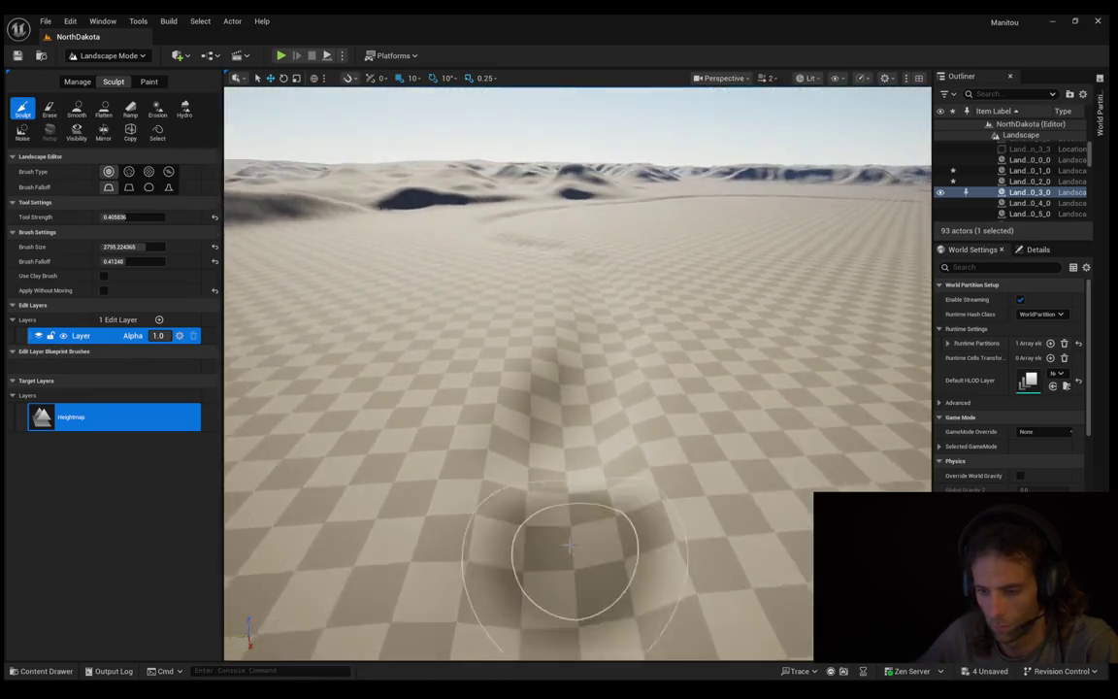
mouse_move(569, 546)
left_mouse_down()
mouse_move(550, 429)
mouse_move(561, 394)
left_mouse_up()
mouse_move(574, 549)
left_mouse_down()
mouse_move(555, 568)
mouse_move(549, 424)
left_mouse_up()
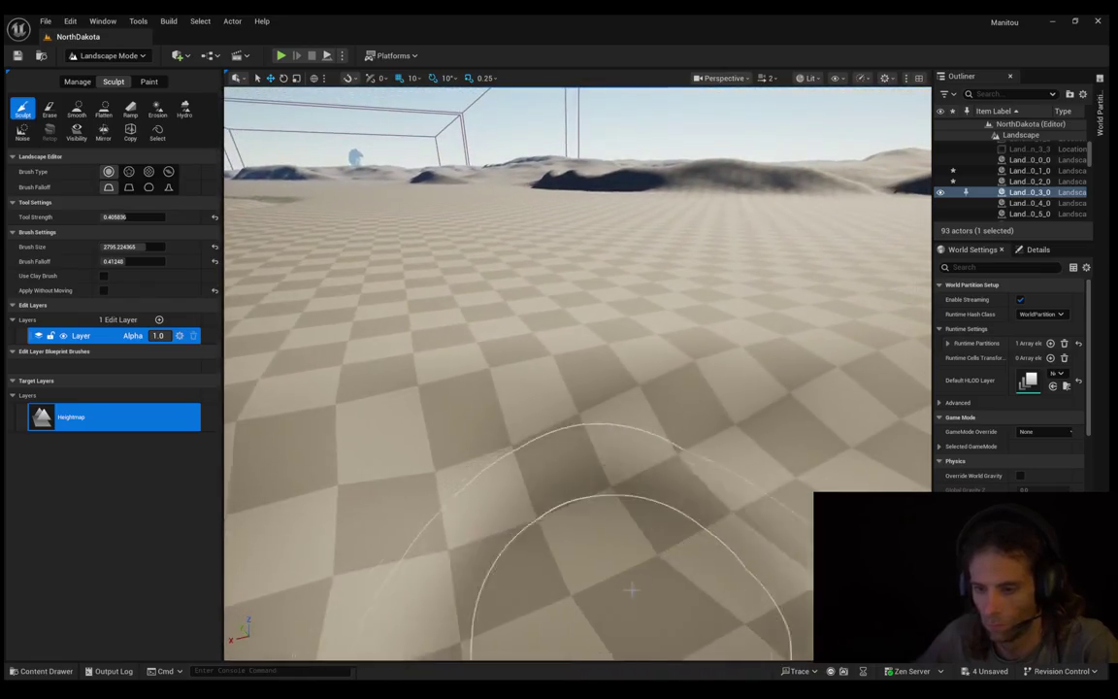
mouse_move(632, 589)
left_mouse_down()
mouse_move(667, 459)
mouse_move(604, 486)
mouse_move(550, 590)
left_mouse_up()
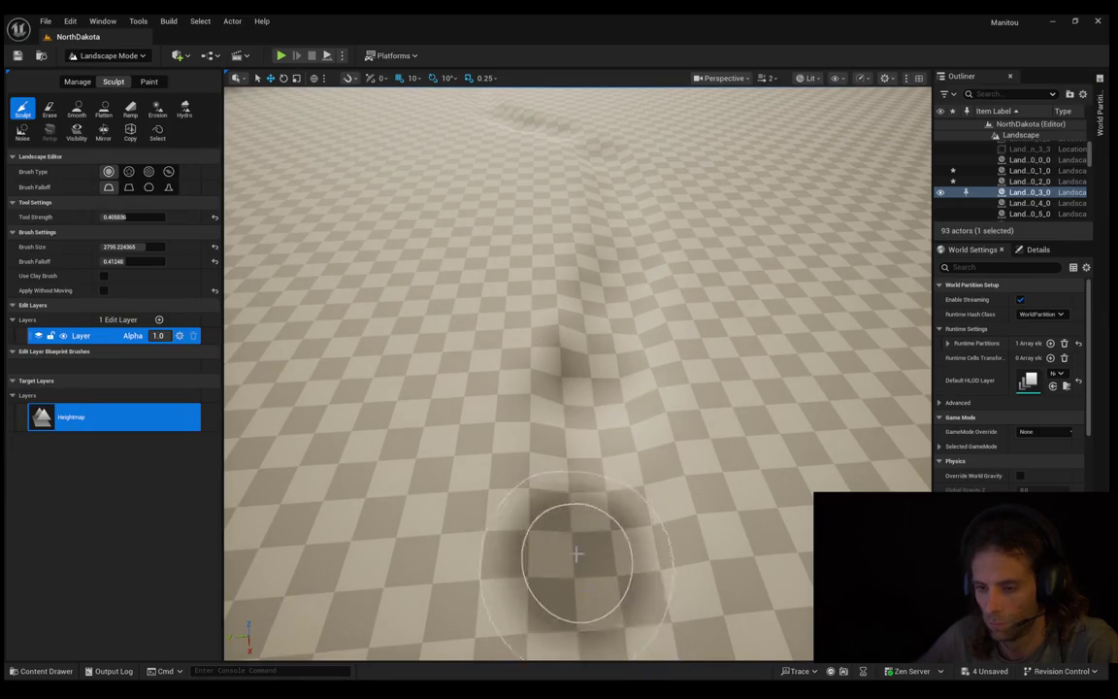
mouse_move(483, 640)
left_mouse_down()
mouse_move(558, 366)
mouse_move(572, 454)
left_mouse_up()
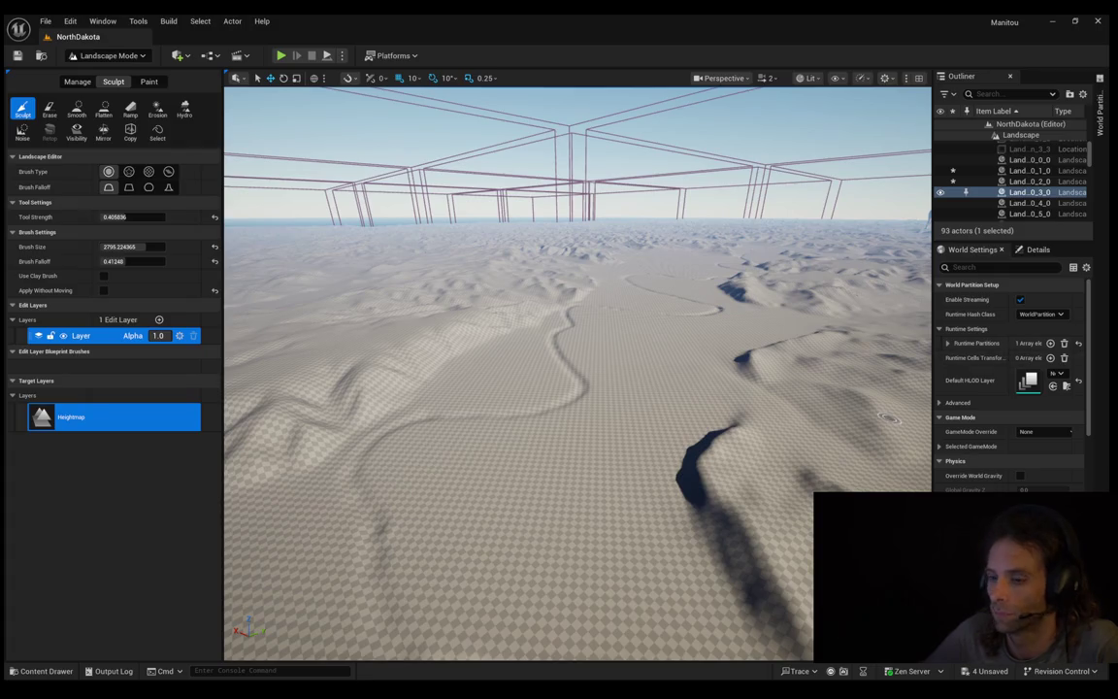
Step: Turn the camera past the carved channel and fly in close to the giant cow
mouse_move(885, 417)
left_mouse_down()
mouse_move(922, 390)
mouse_move(922, 427)
mouse_move(908, 423)
mouse_move(895, 364)
left_mouse_up()
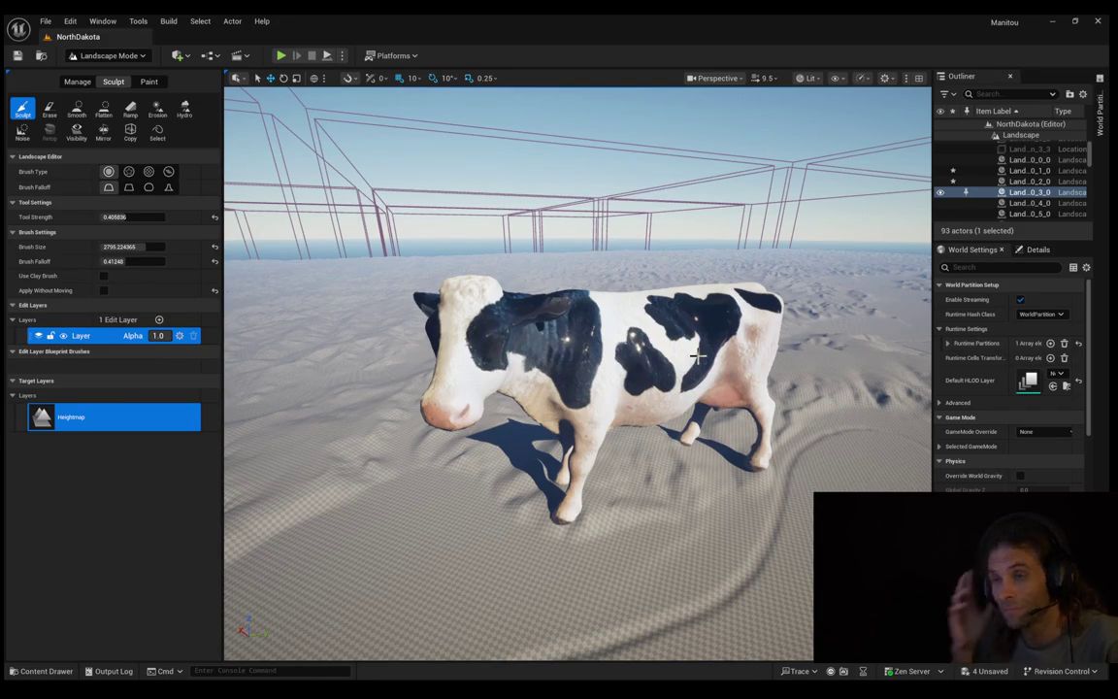
left_click_drag(798, 612, 584, 604)
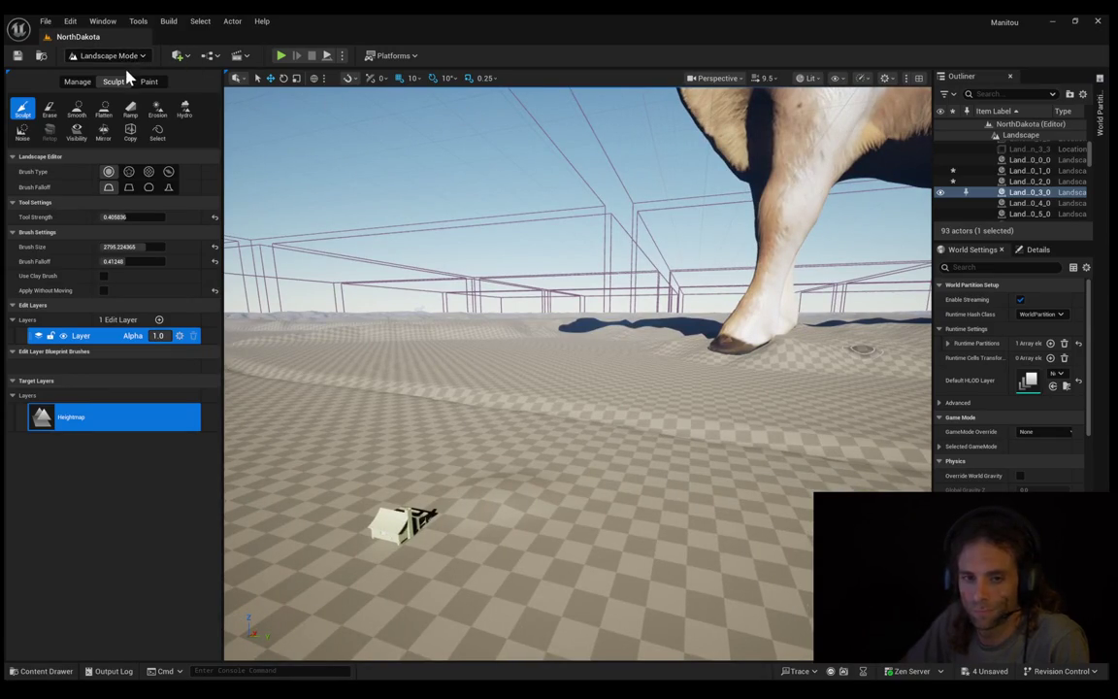
Step: Switch to Selection Mode with Shift+1 and select the giant cow model
key("shift+1")
left_click(740, 154)
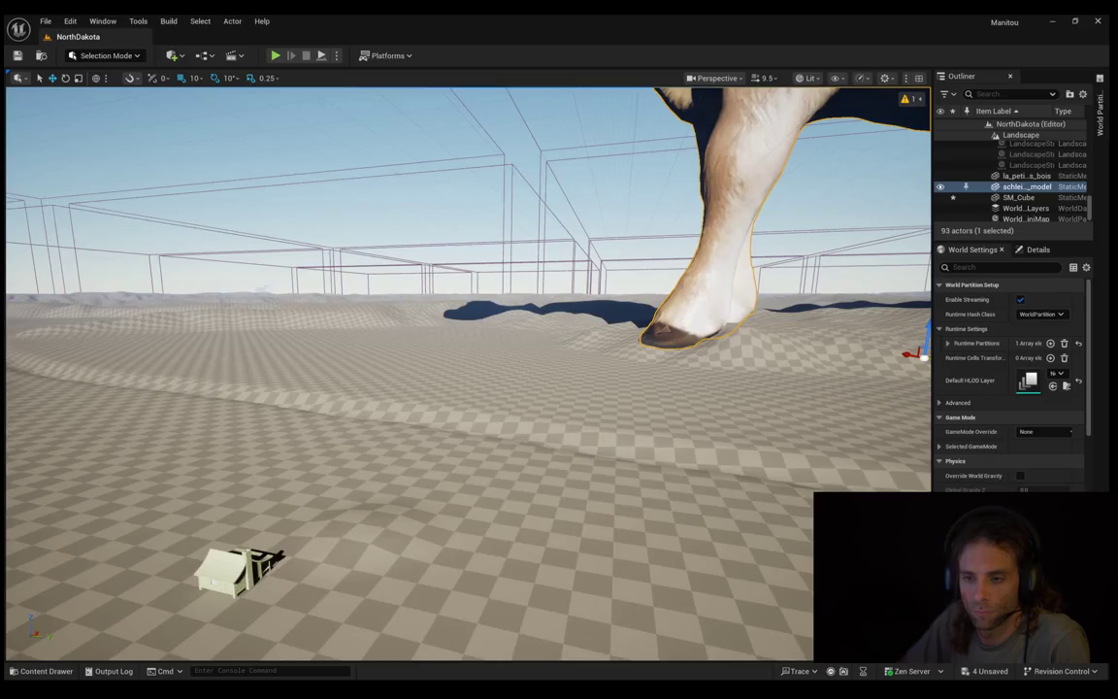
Step: Frame the giant cow, move it to the left on the landscape, then start Play in Editor
key("f")
mouse_move(553, 350)
left_mouse_down()
mouse_move(491, 325)
mouse_move(514, 333)
mouse_move(357, 315)
mouse_move(407, 443)
mouse_move(408, 396)
left_mouse_up()
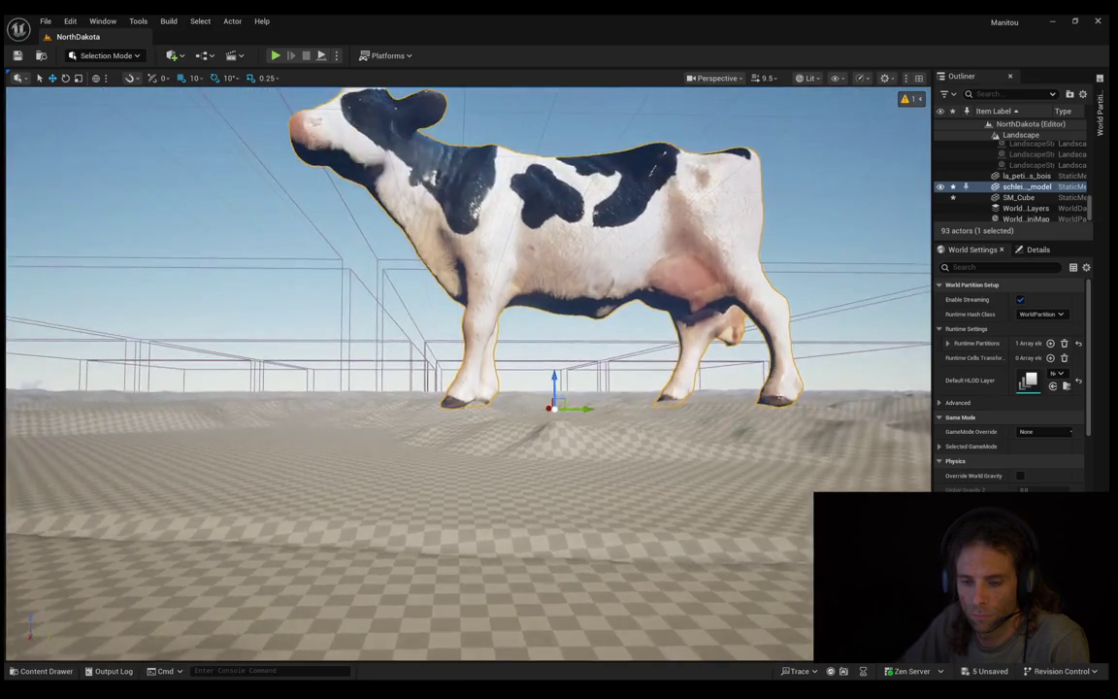
mouse_move(291, 485)
left_mouse_down()
mouse_move(162, 618)
mouse_move(482, 457)
mouse_move(346, 513)
mouse_move(319, 499)
mouse_move(364, 433)
left_mouse_up()
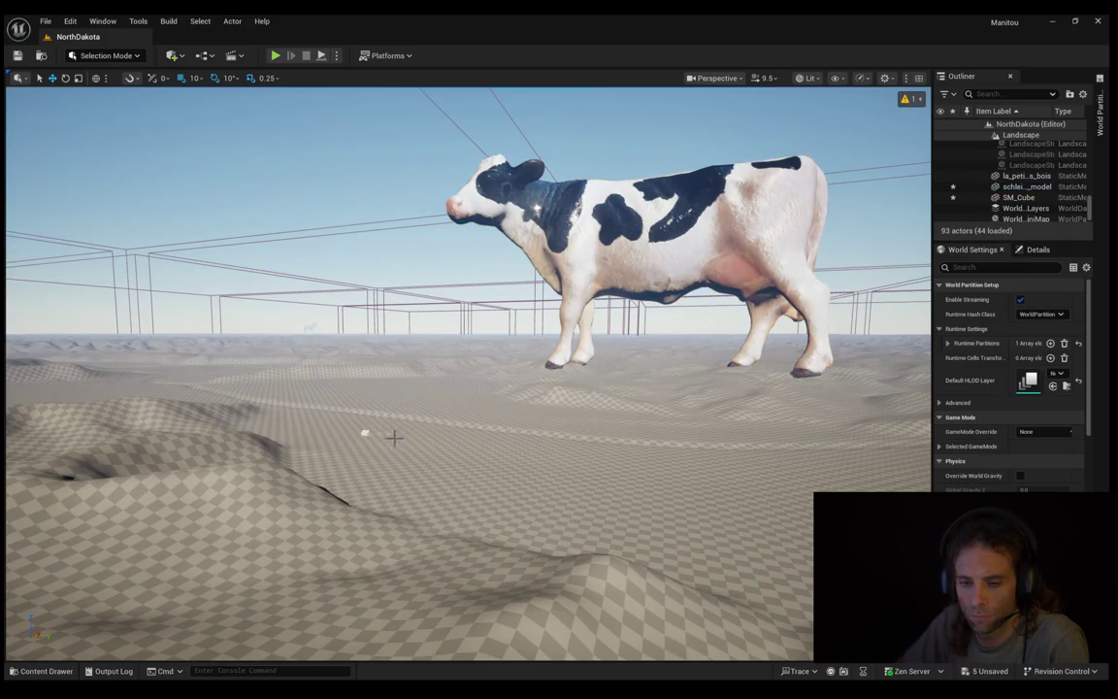
left_click(380, 444)
key("alt+p")
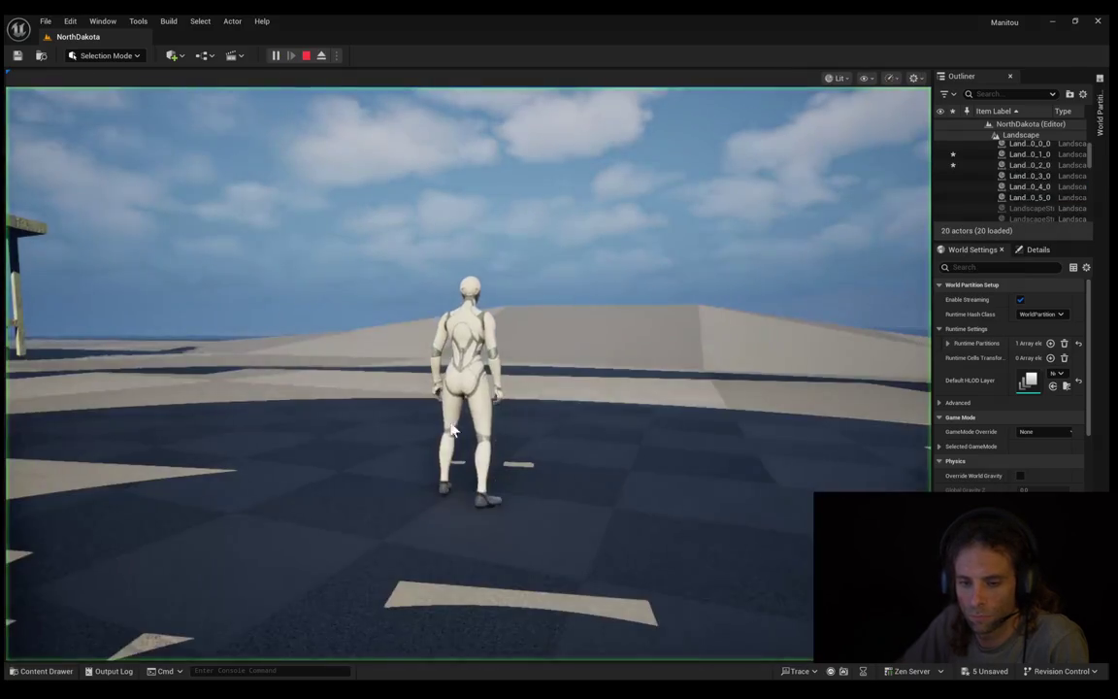
Step: Run the mannequin forward and sideways, stop the play test, and return to landscape sculpting
key("w")
key("a")
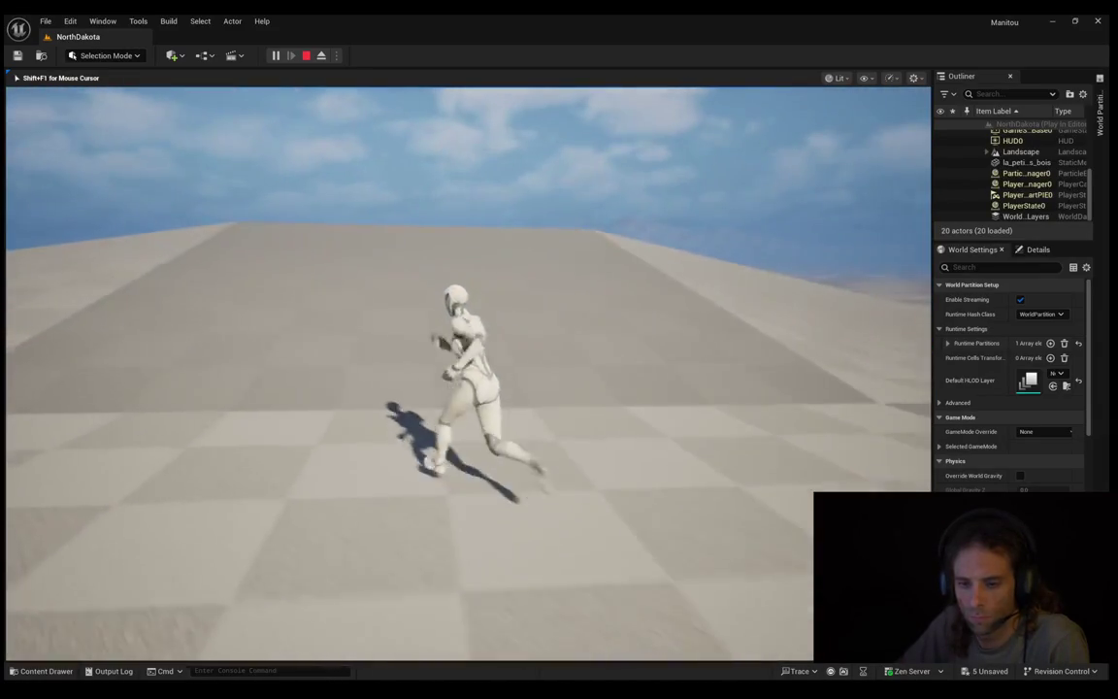
key("Escape")
key("f")
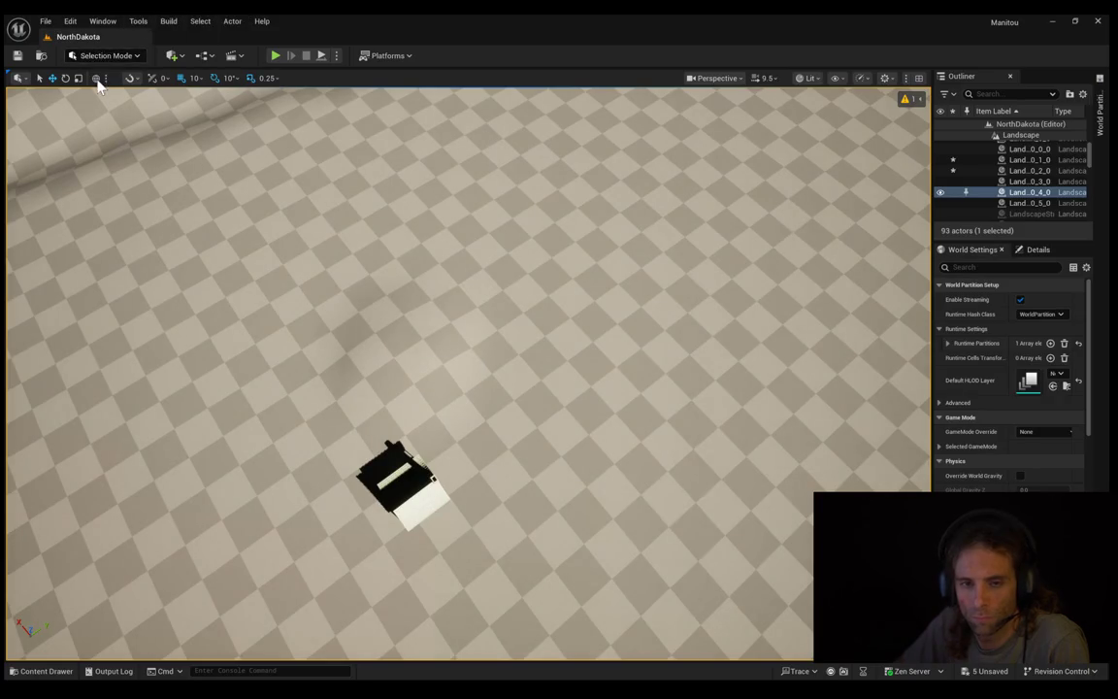
key("shift+2")
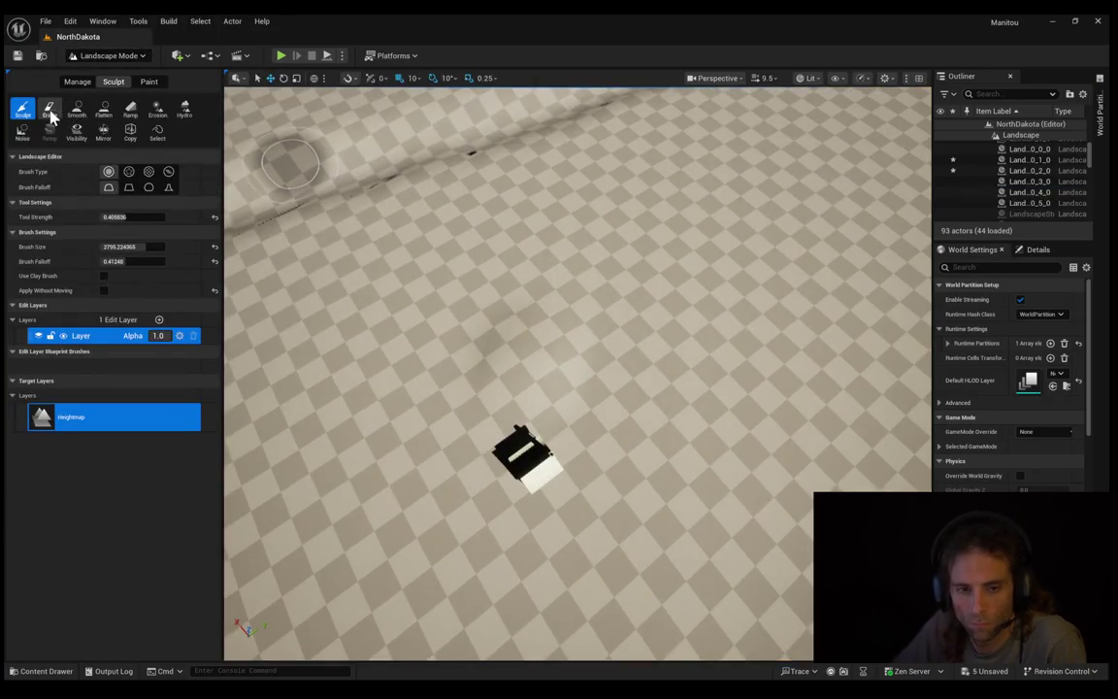
Step: Erase the raised bump back to flat ground and pick the Flatten tool
left_click(49, 109)
scroll(543, 378, "up", 5)
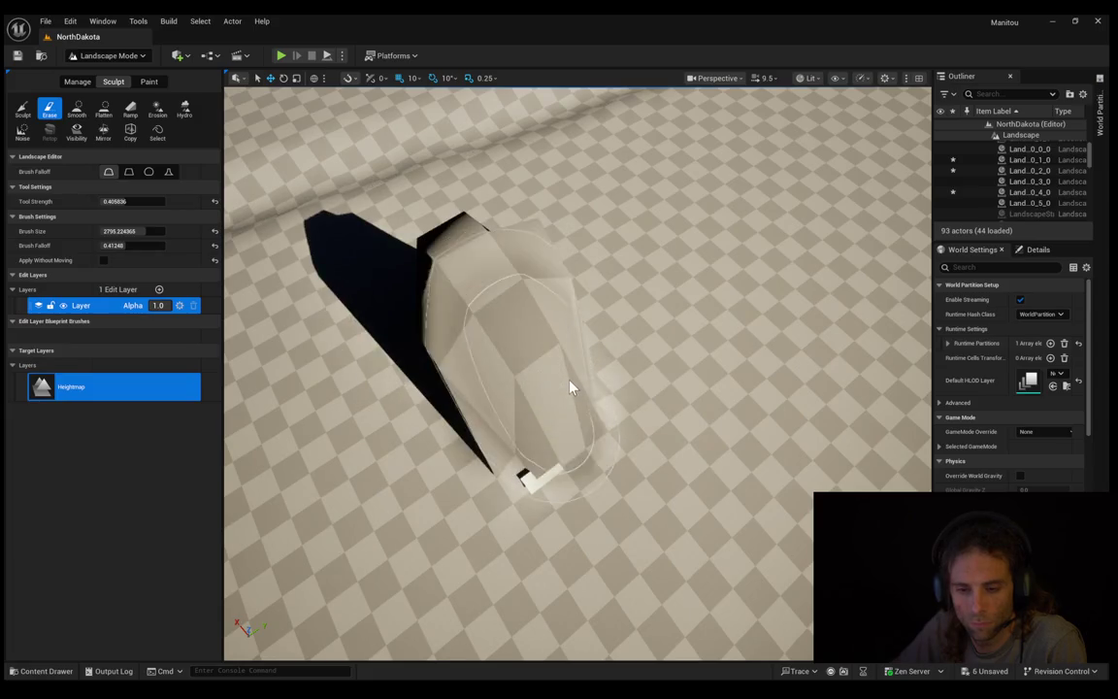
left_click_drag(570, 387, 573, 386)
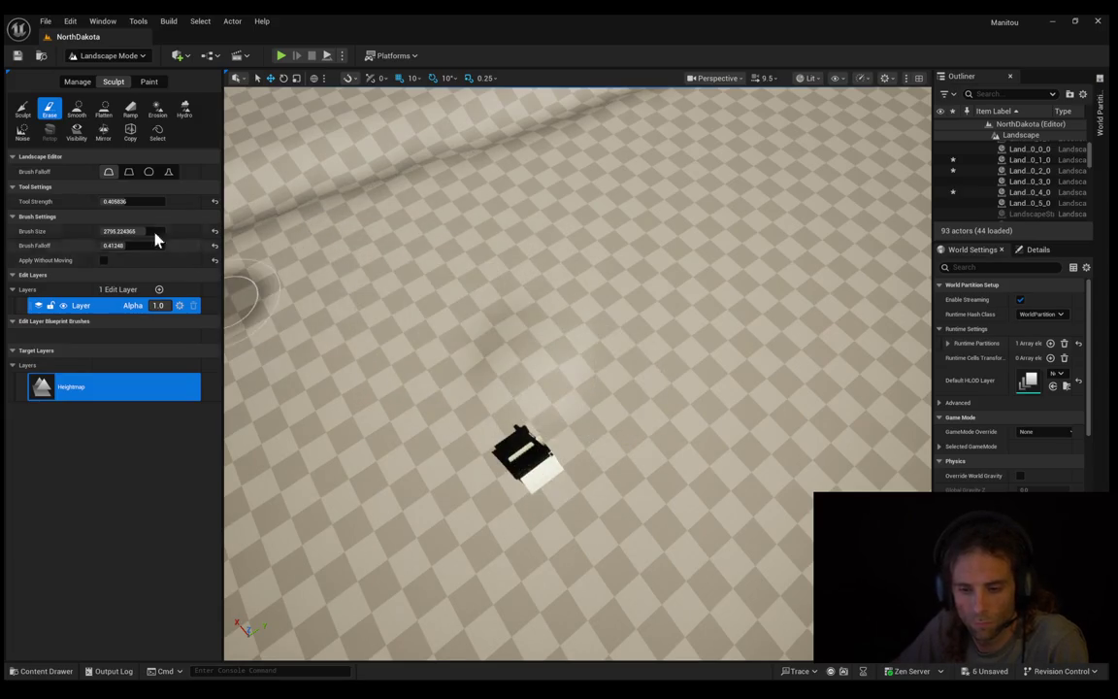
left_click(104, 113)
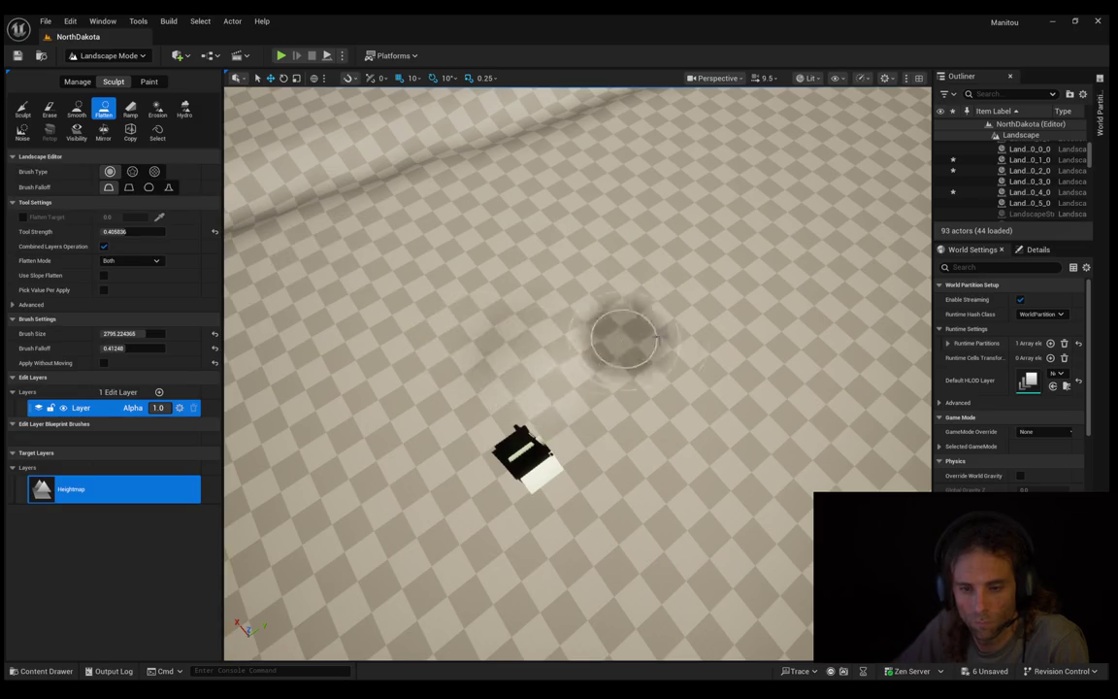
scroll(645, 319, "down", 3)
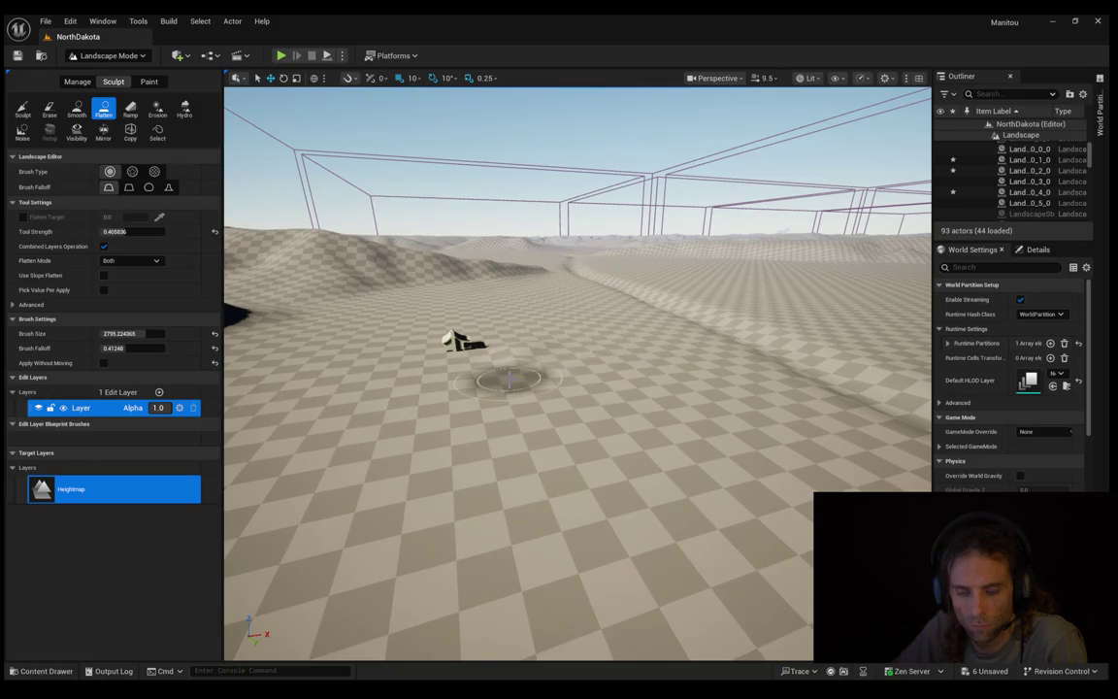
Step: Fly over to the house and cow, select the landscape section, and start Play in Editor
mouse_move(545, 328)
left_mouse_down()
mouse_move(583, 315)
mouse_move(573, 321)
mouse_move(583, 318)
mouse_move(582, 335)
mouse_move(578, 320)
mouse_move(573, 330)
mouse_move(579, 292)
mouse_move(637, 291)
left_mouse_up()
left_click_drag(532, 380, 548, 364)
mouse_move(452, 349)
left_mouse_down()
mouse_move(536, 462)
mouse_move(594, 409)
left_mouse_up()
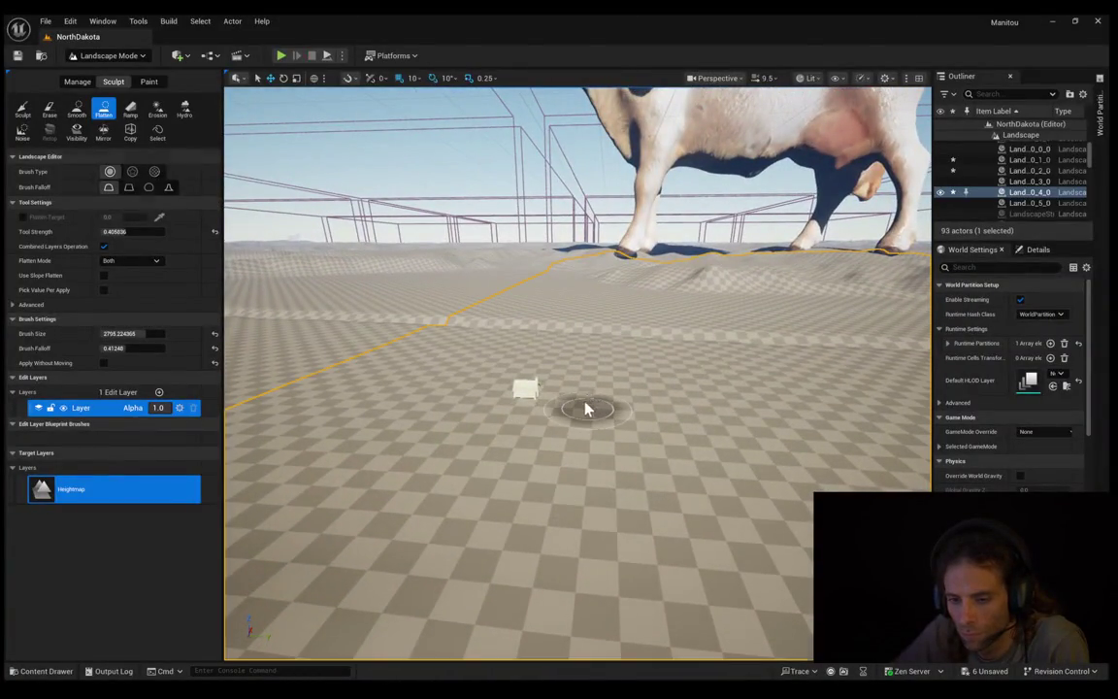
key("alt+p")
key("w")
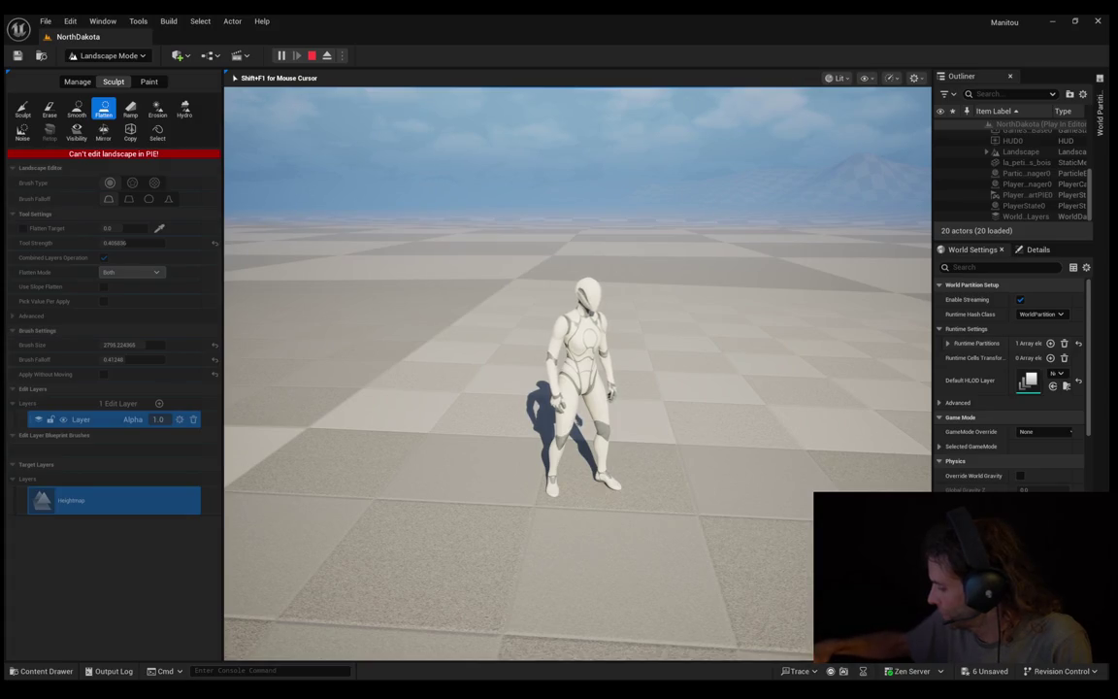
Step: Run, jump and steer the mannequin toward the distant building, then stop the play session
key("w")
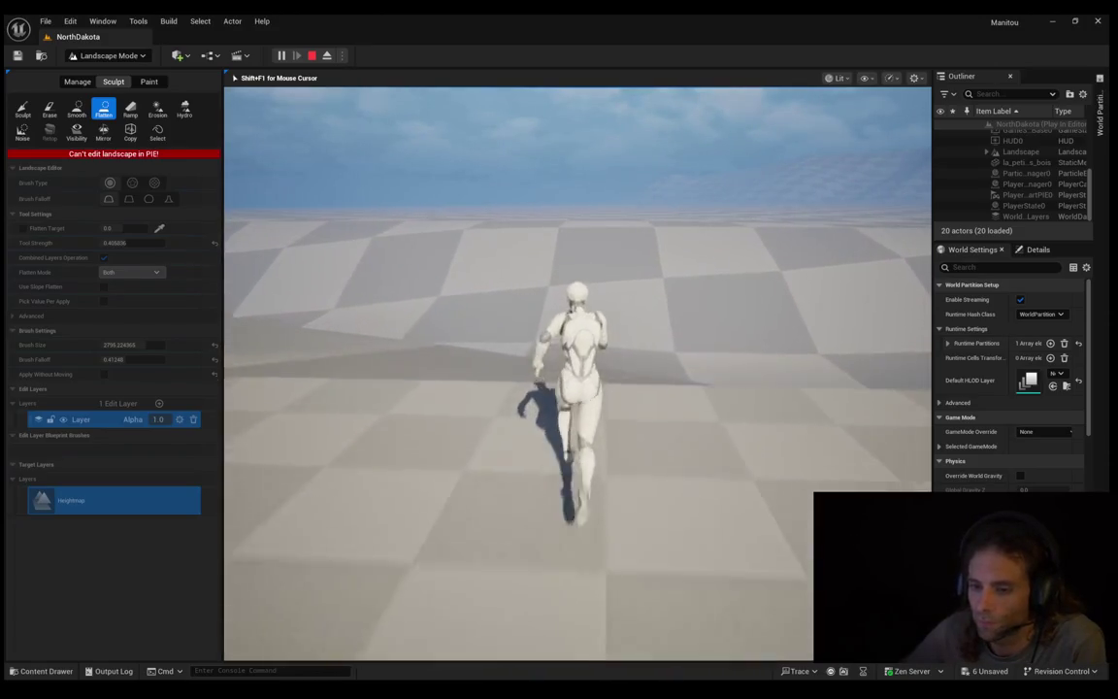
key("space")
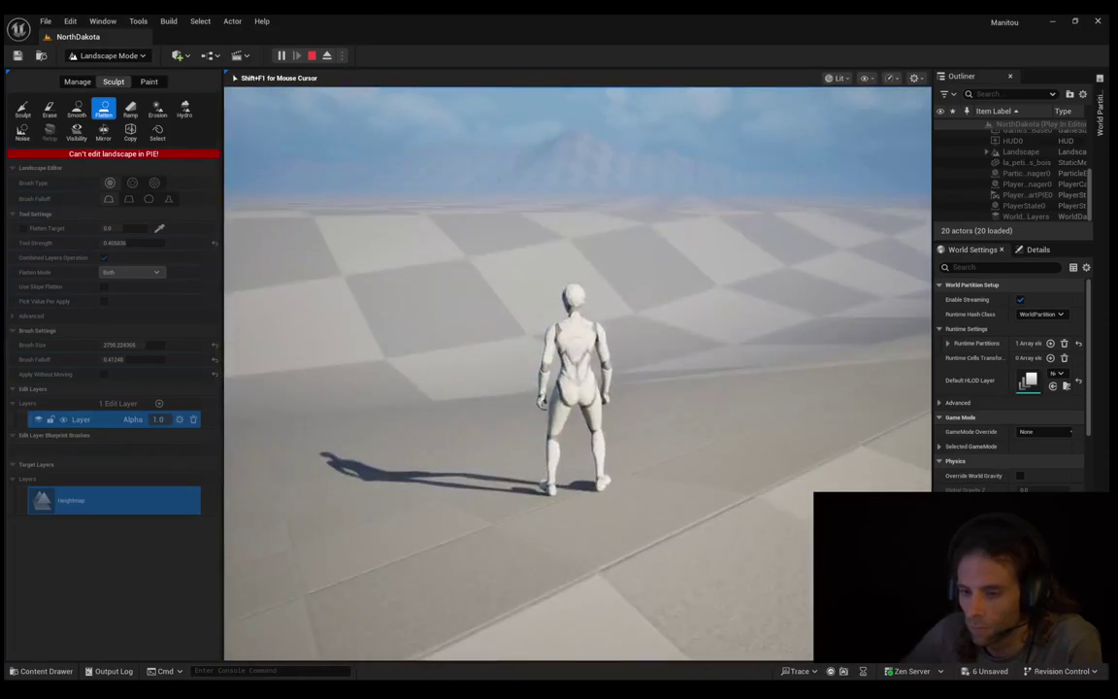
key("s")
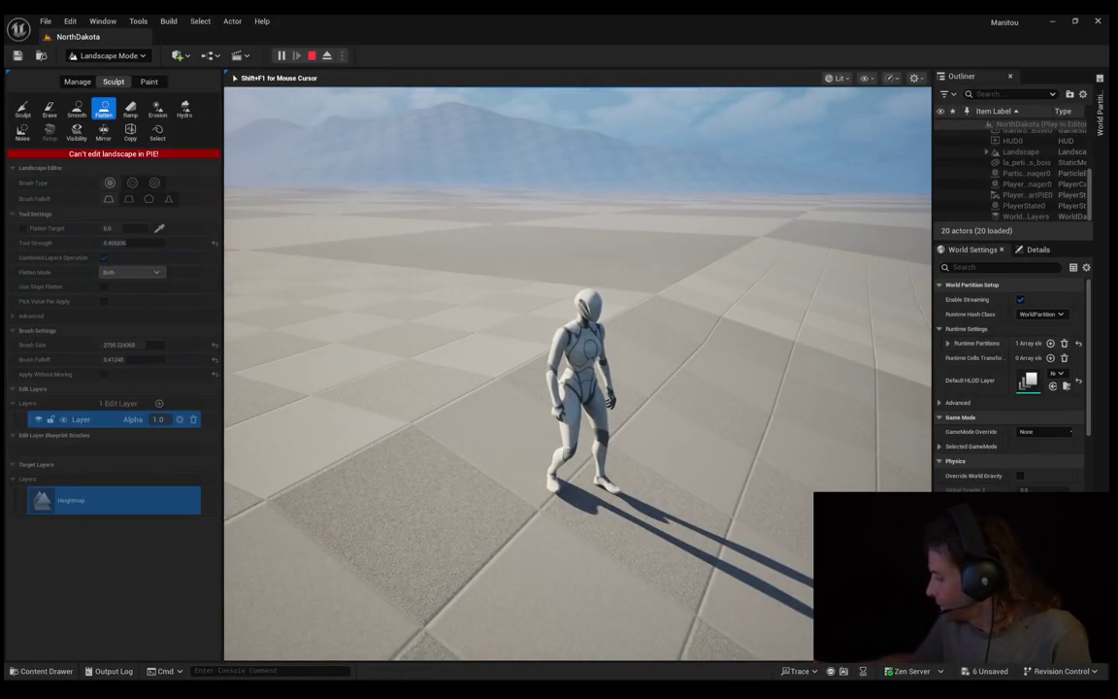
key("s")
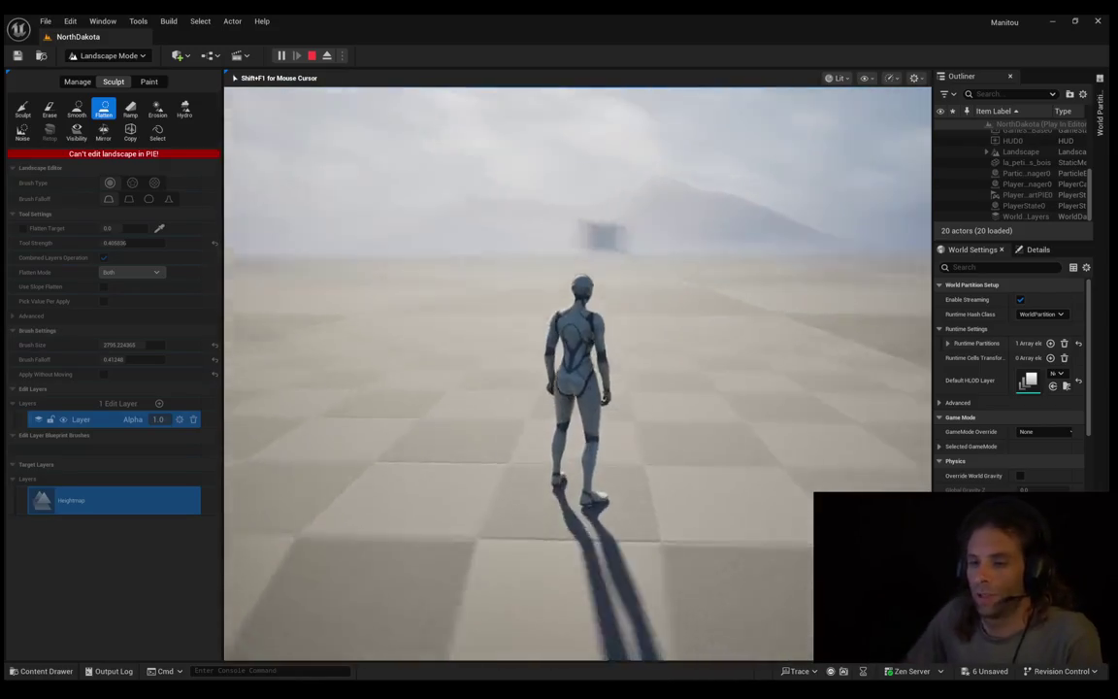
key("w")
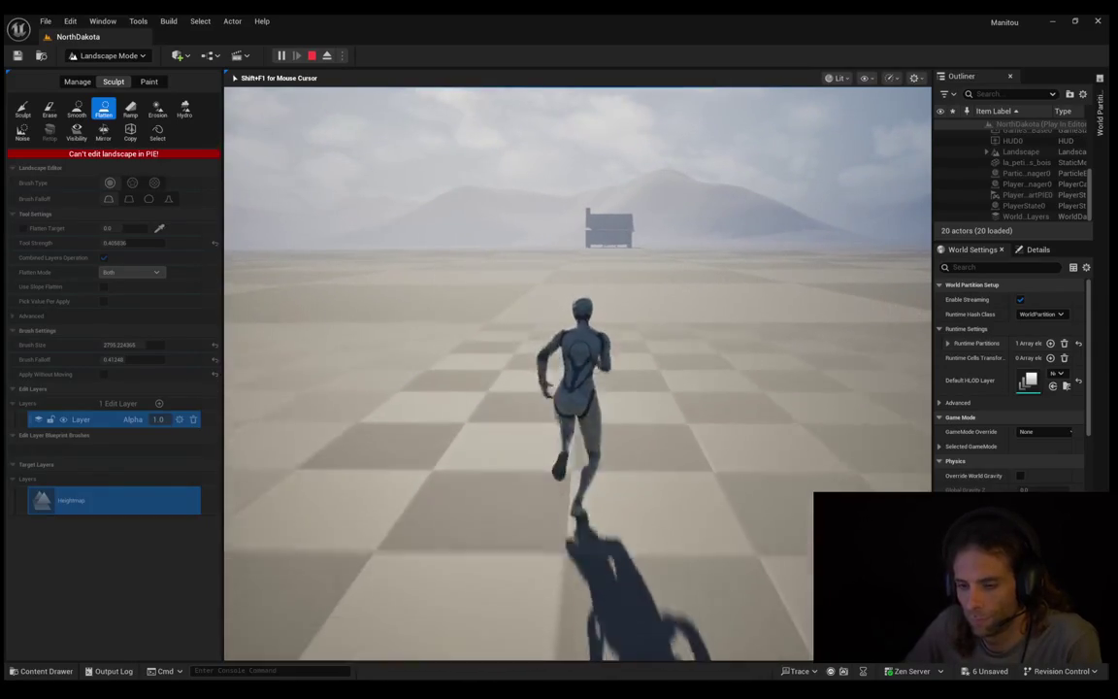
key("d")
key("s")
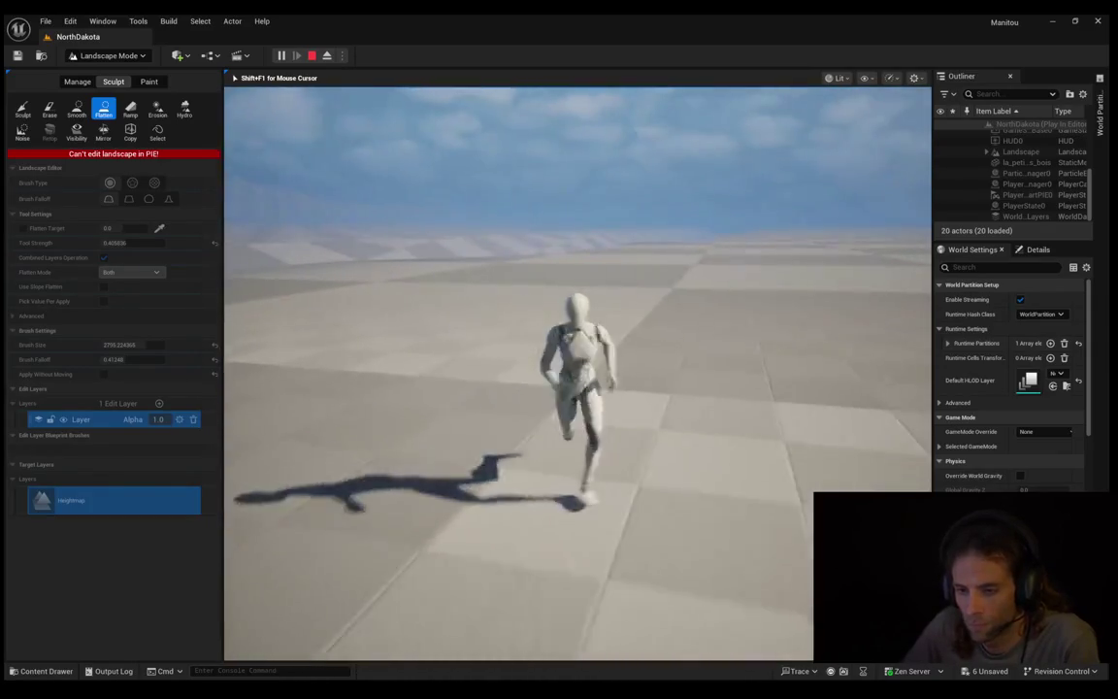
key("w")
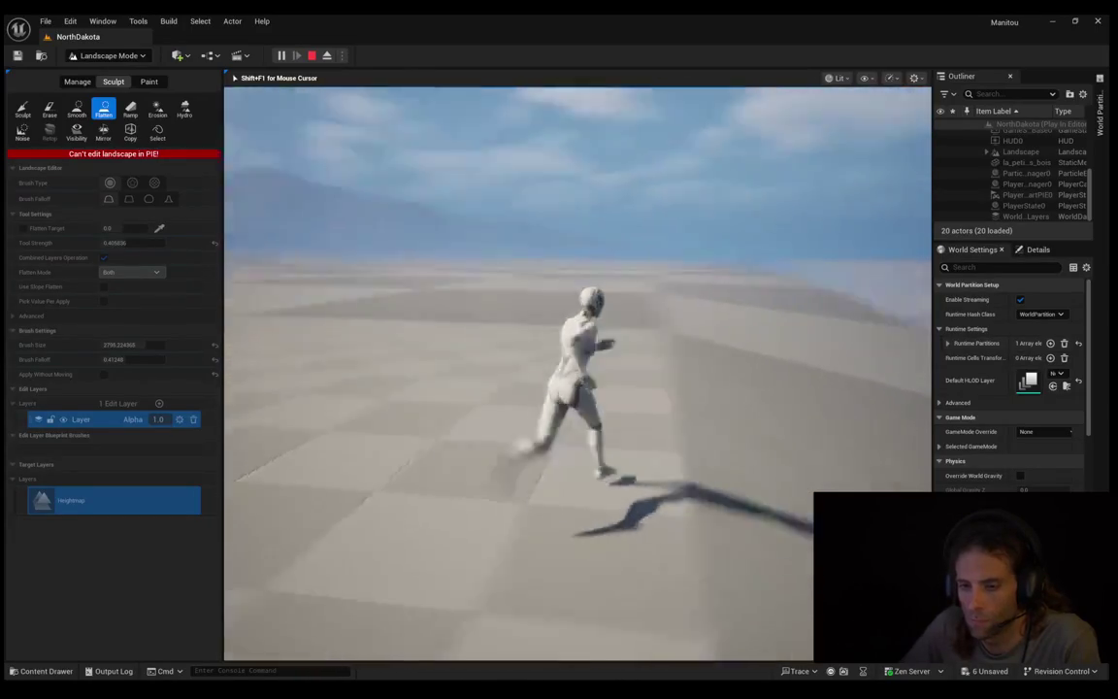
key("Escape")
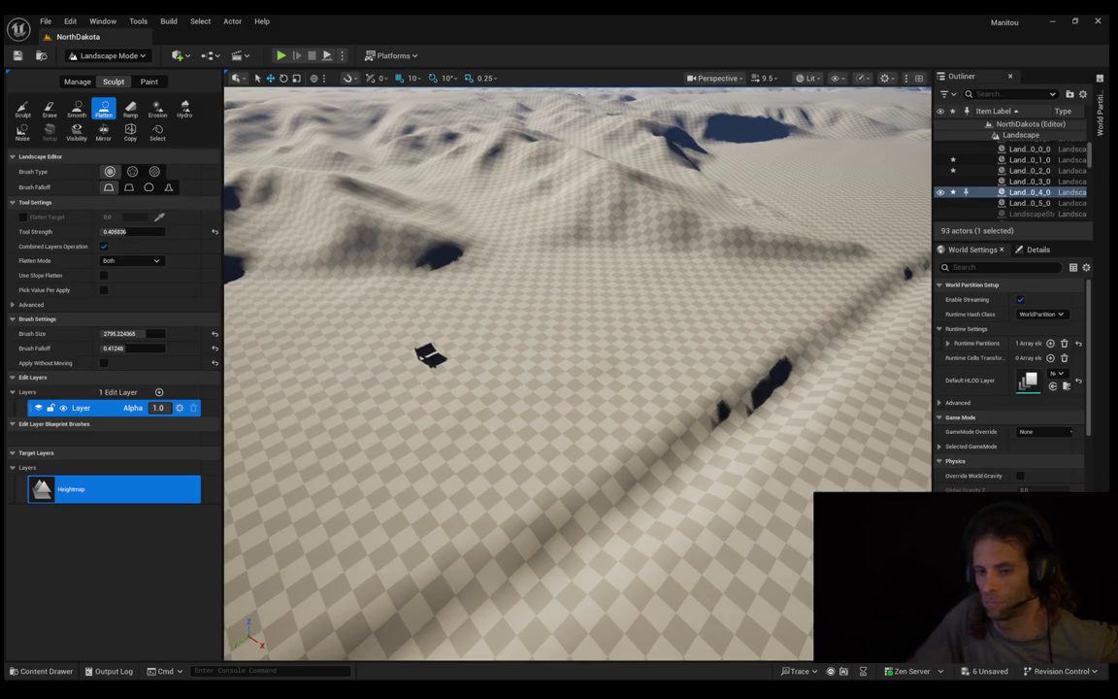
key("w")
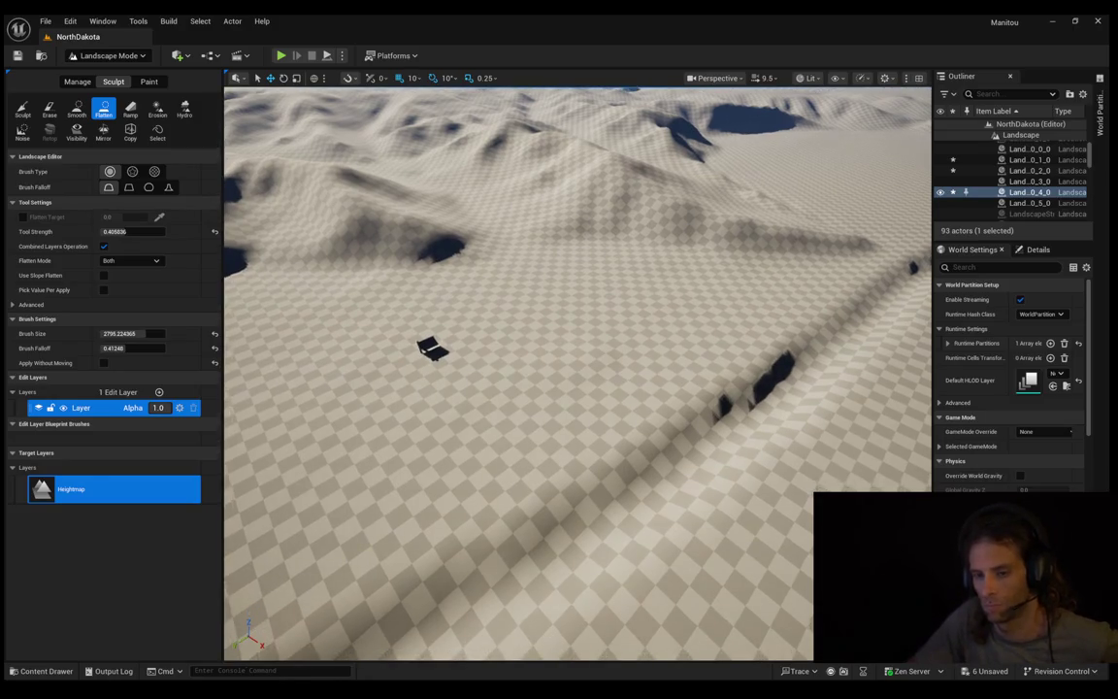
key("w")
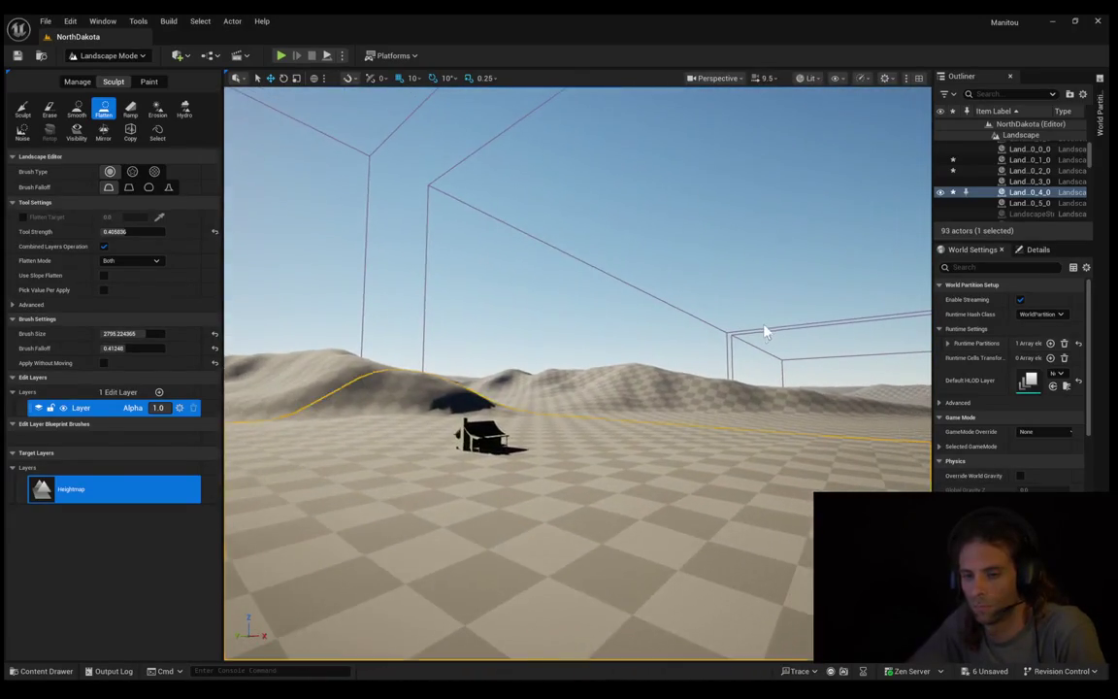
left_click_drag(679, 369, 568, 395)
scroll(578, 374, "down", 1)
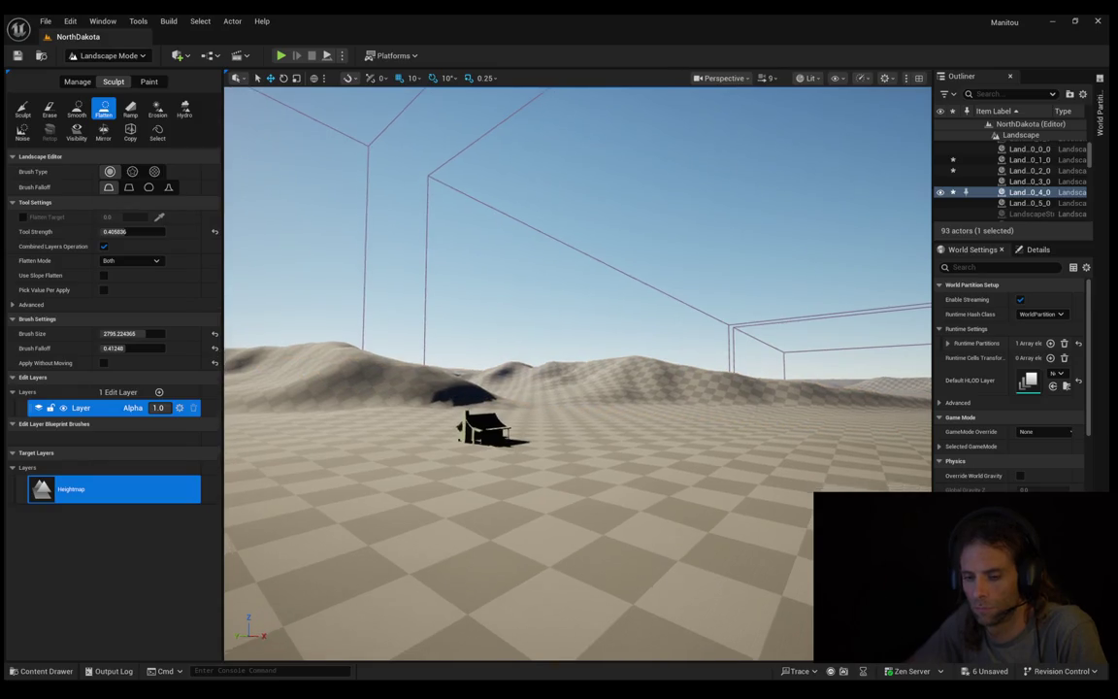
scroll(577, 373, "down", 4)
scroll(577, 373, "down", 2)
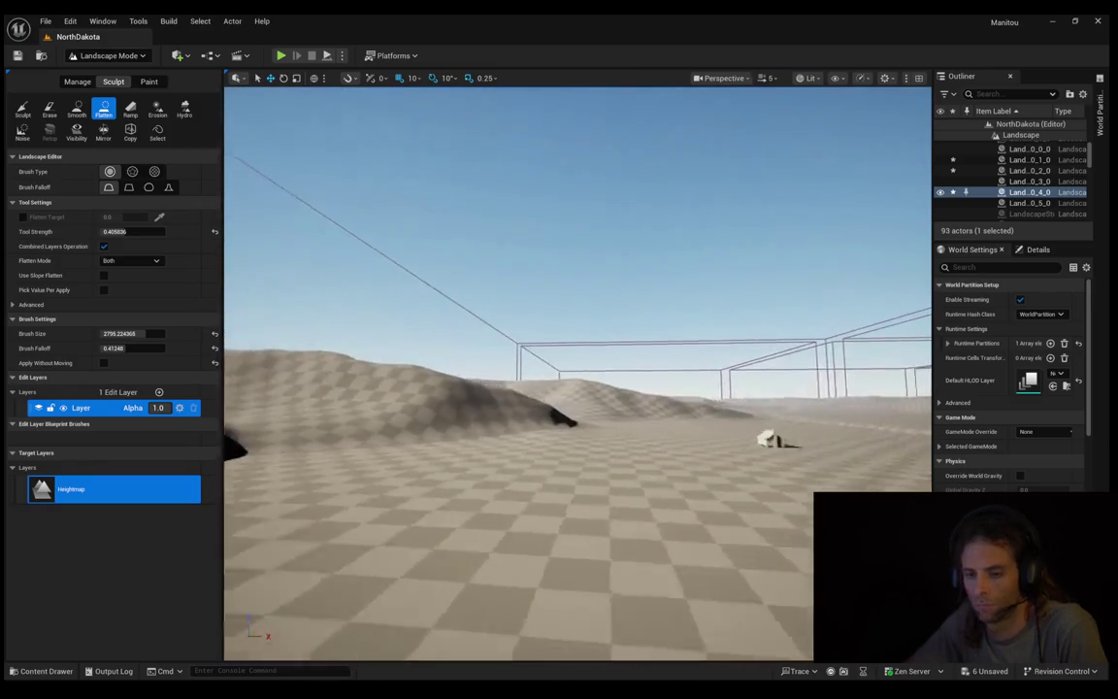
key("w")
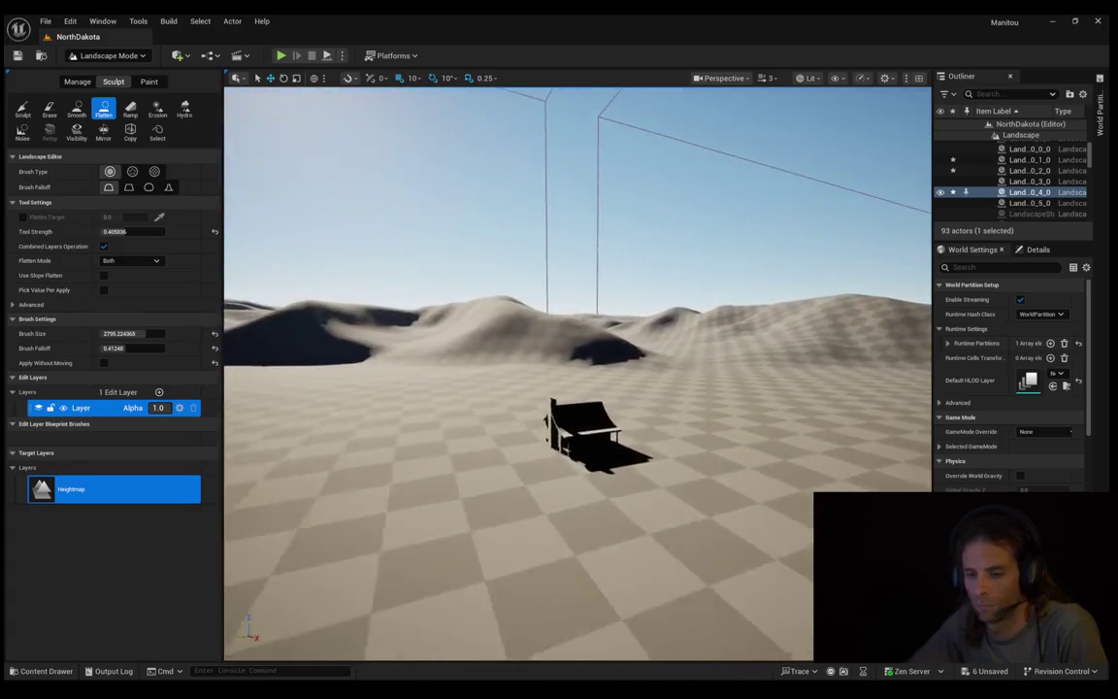
key("s")
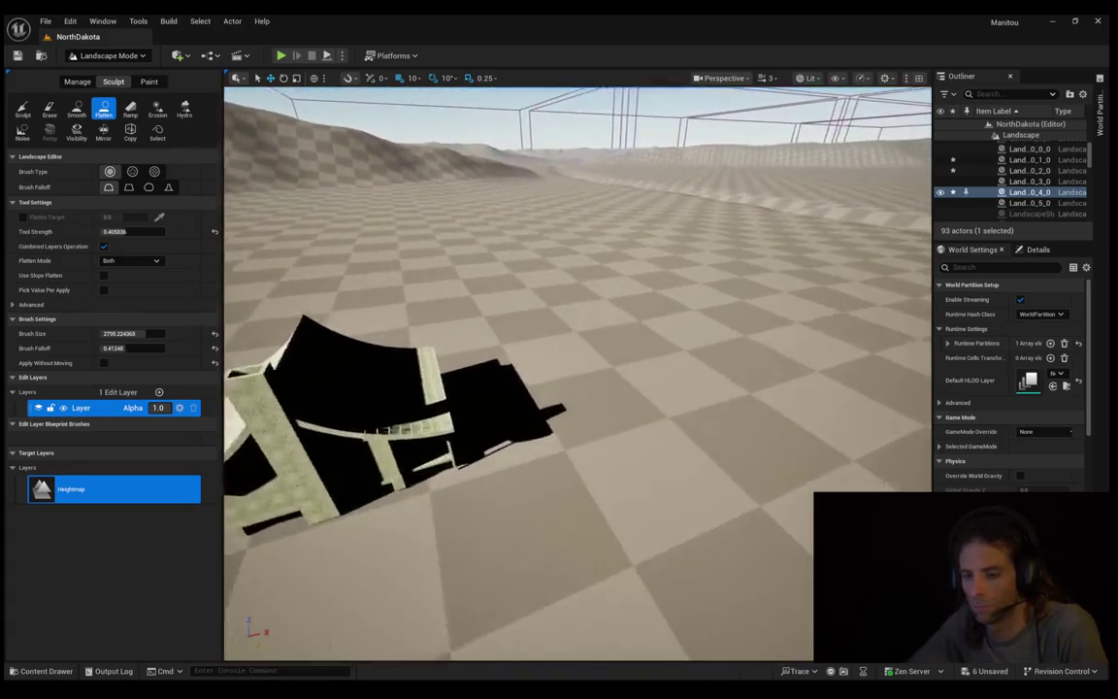
key("a")
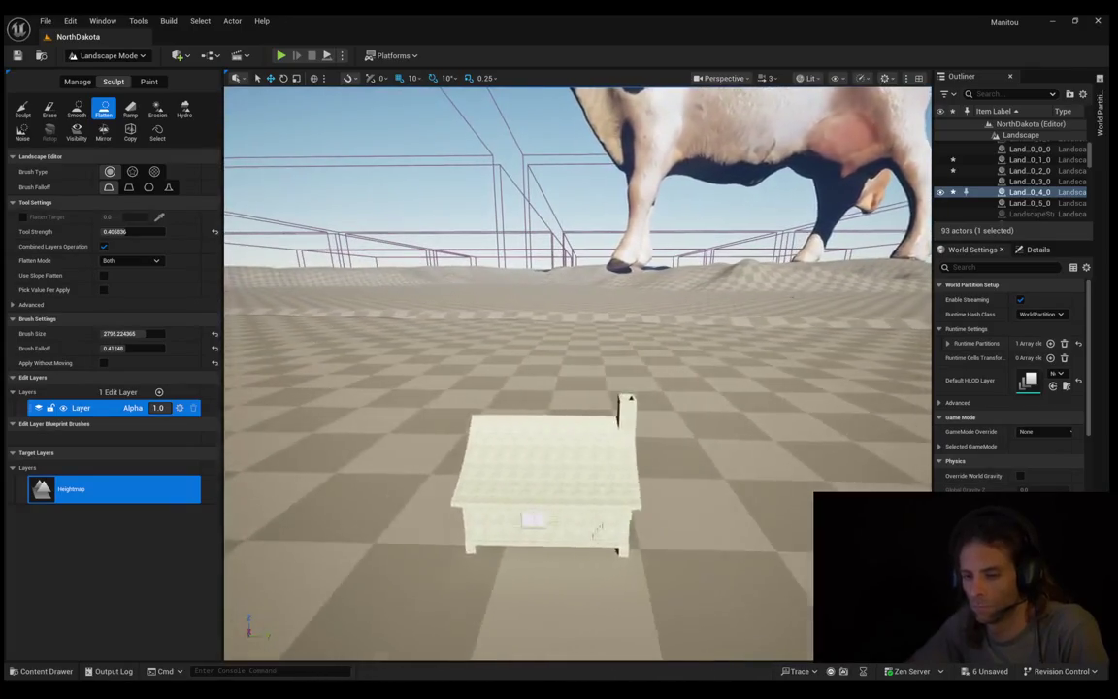
key("a")
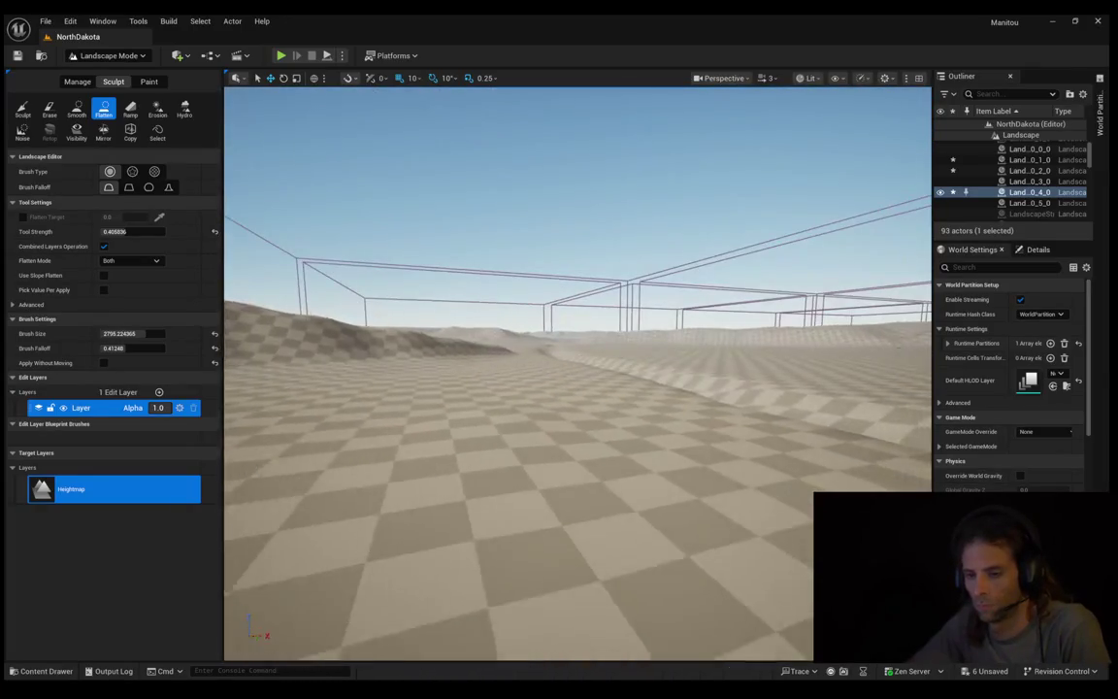
key("s")
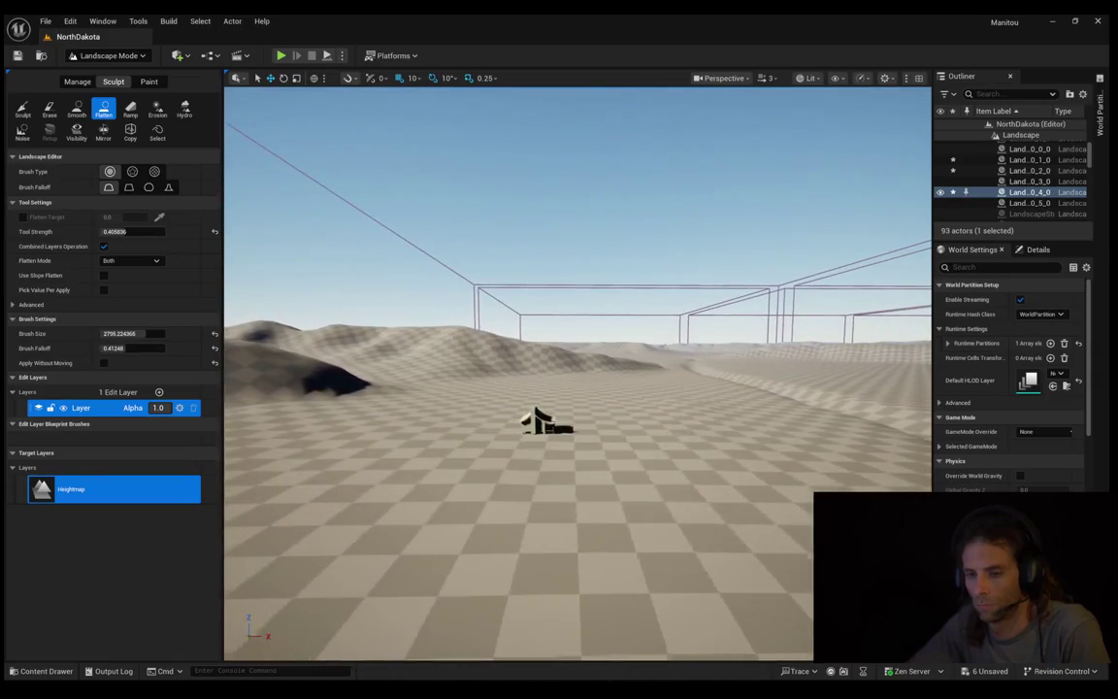
key("d")
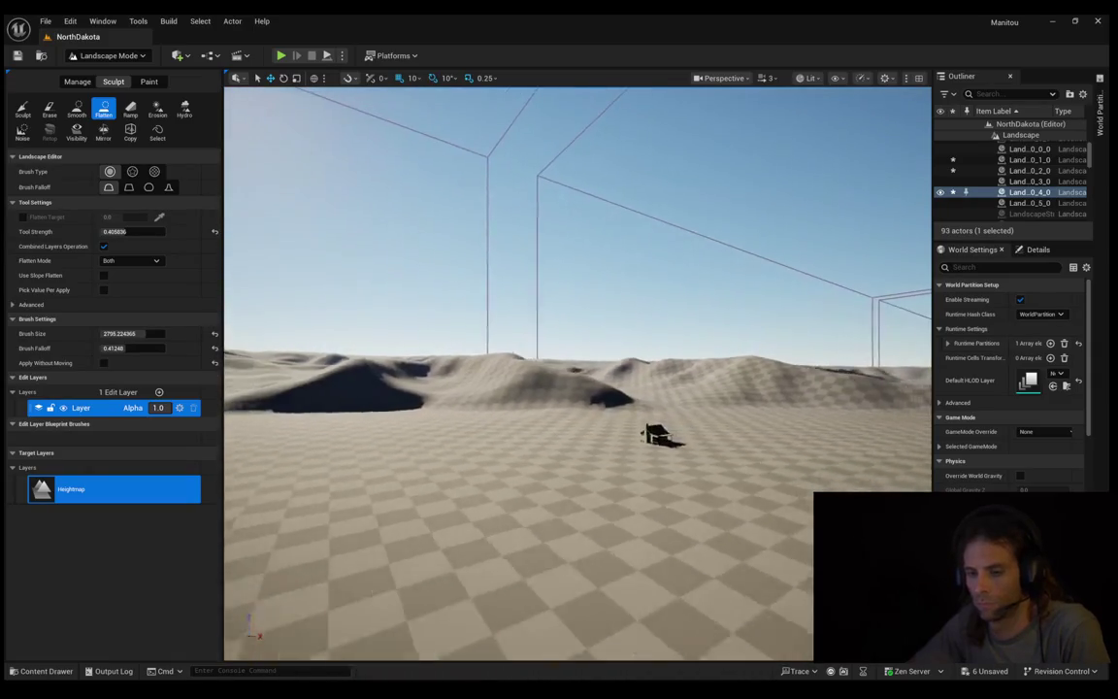
key("w")
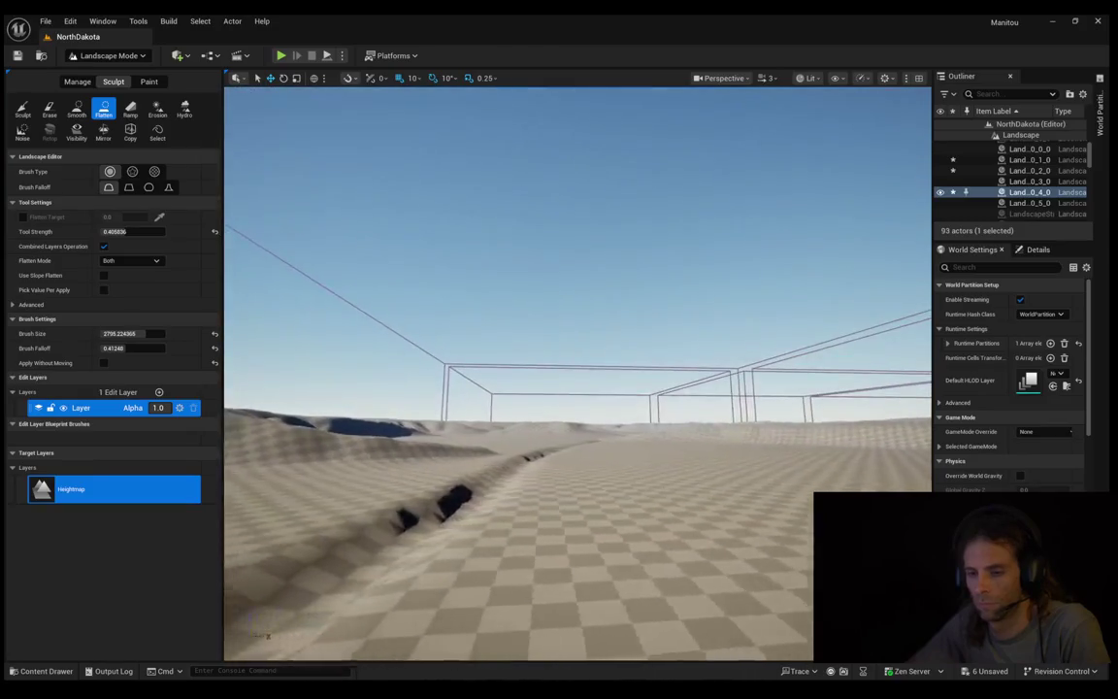
key("s")
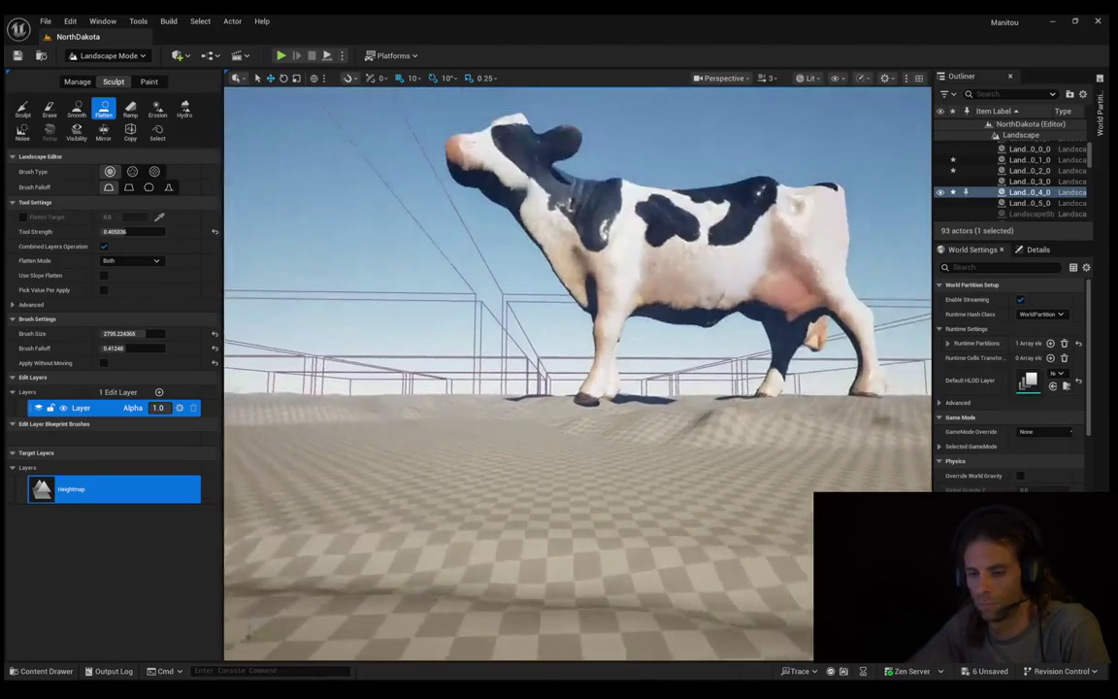
key("w")
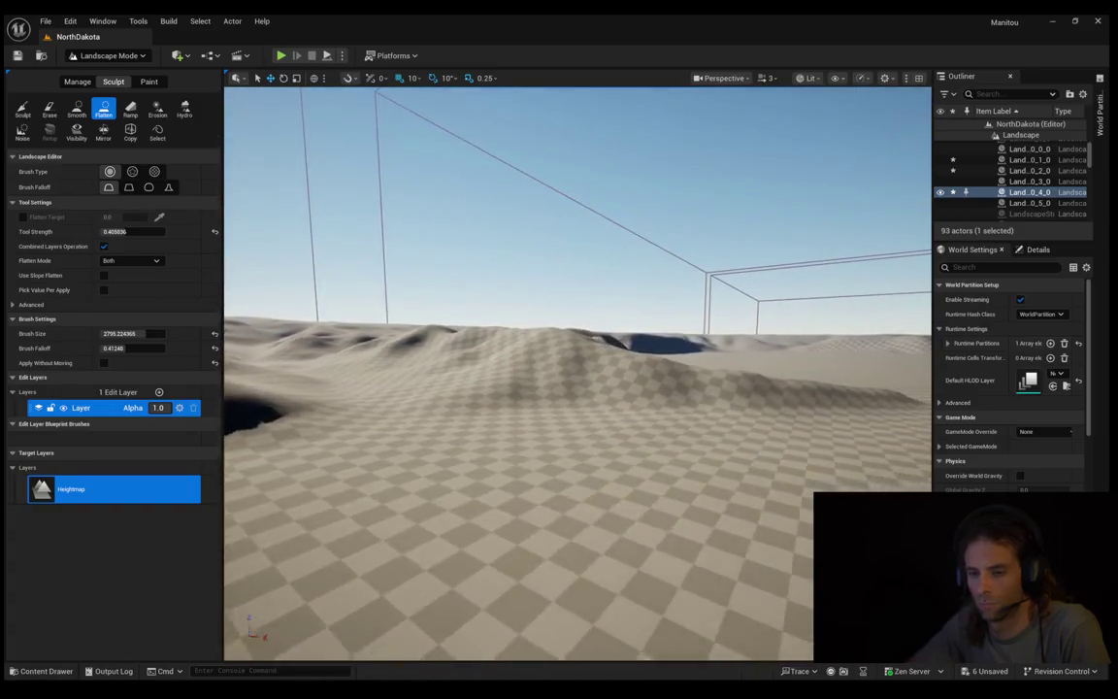
key("s")
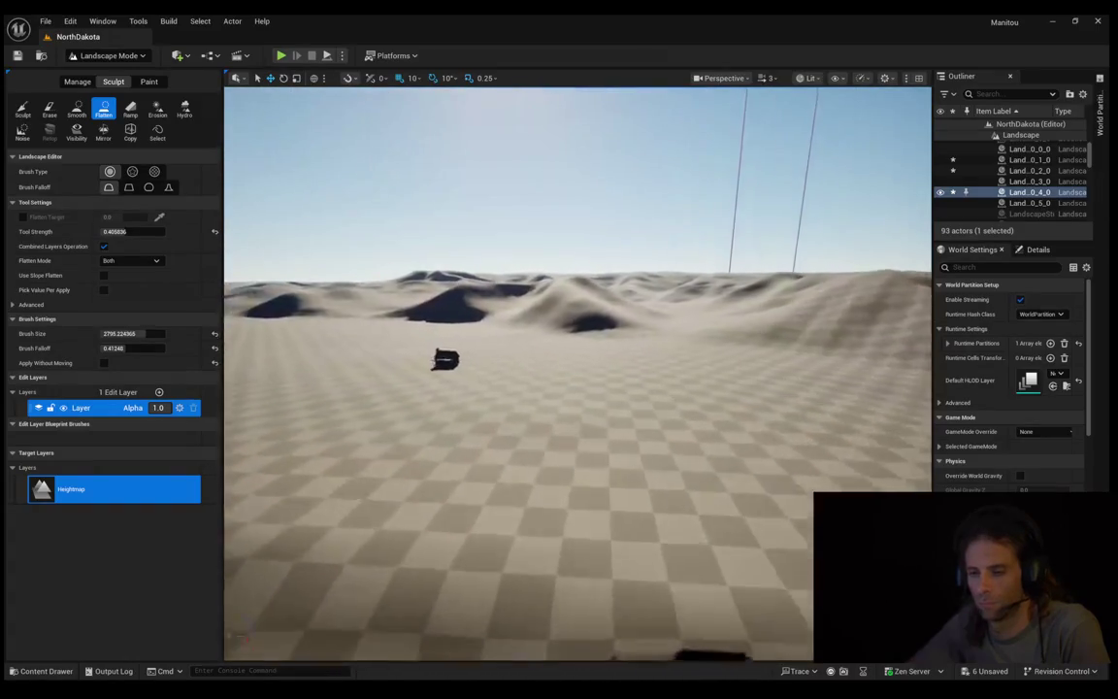
key("w")
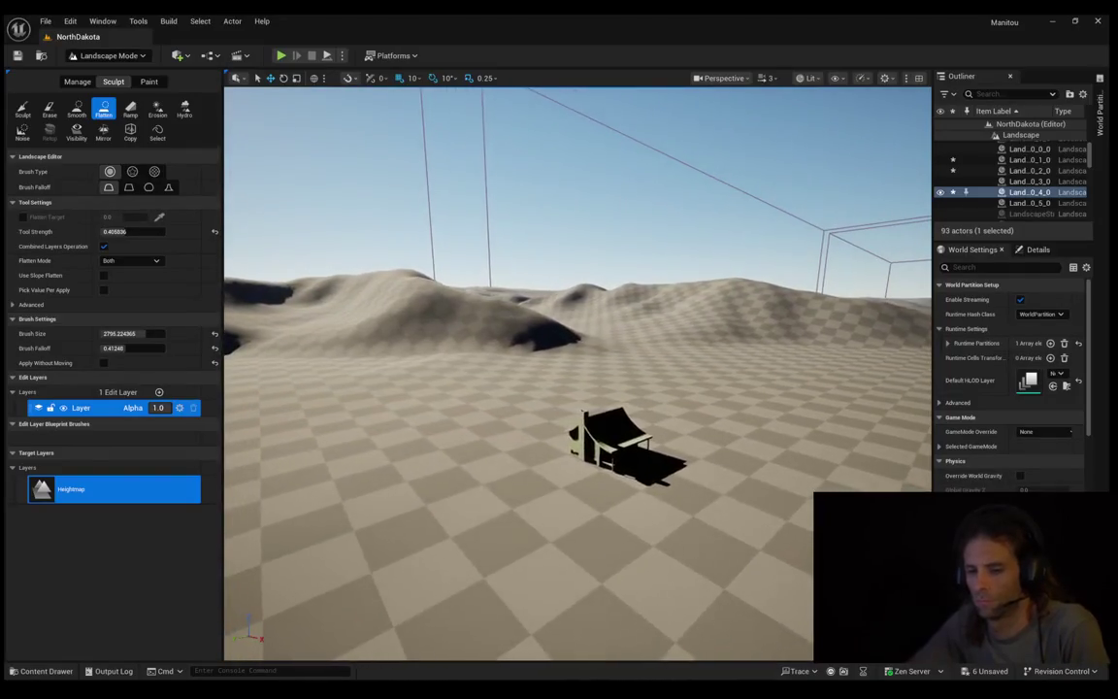
key("a")
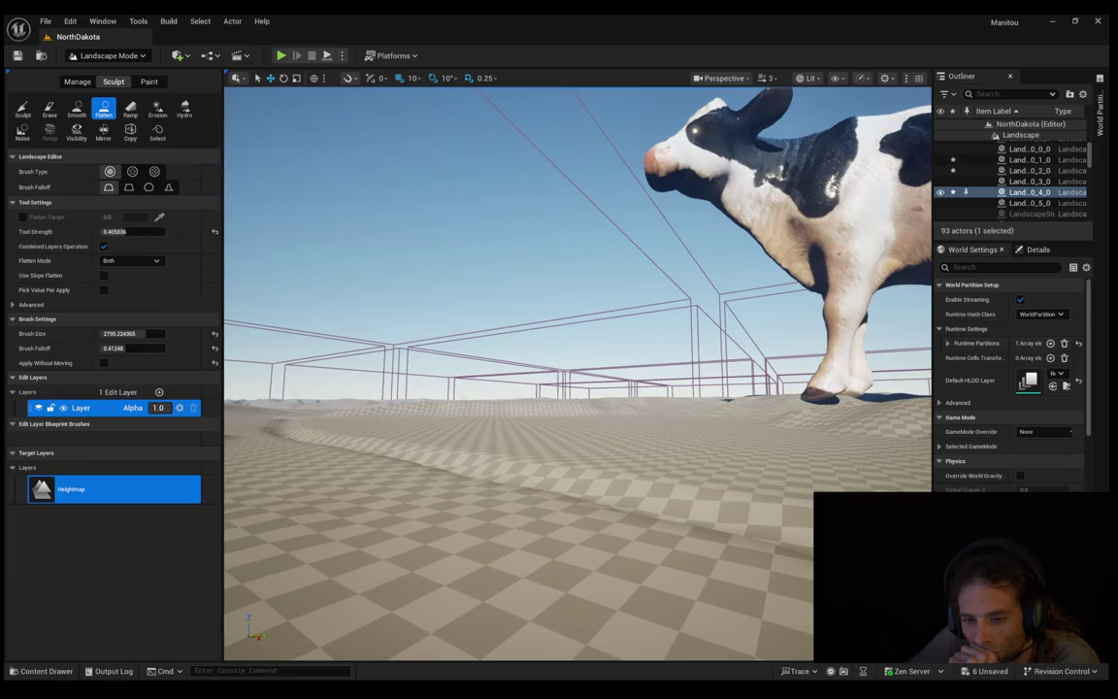
key("a")
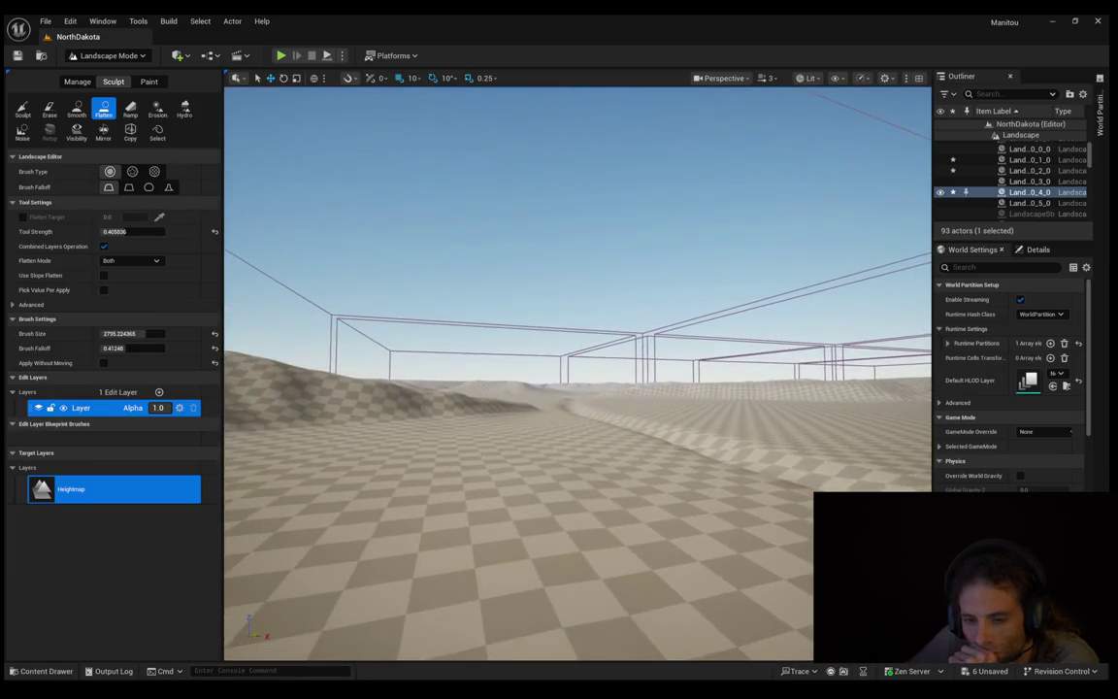
key("s")
key("d")
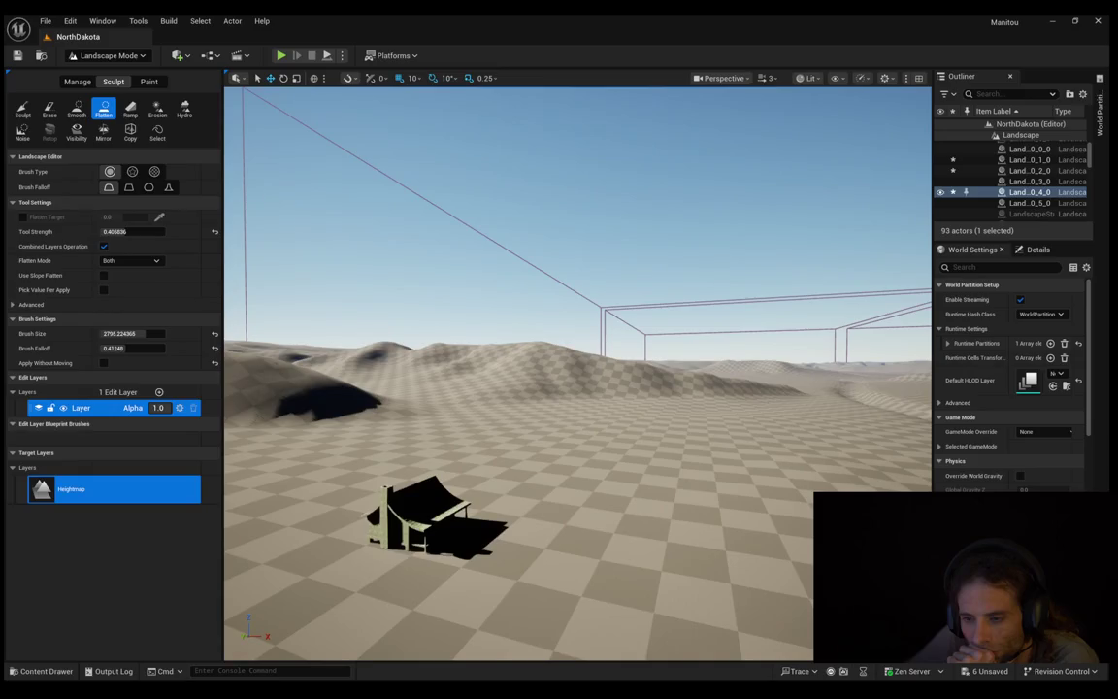
key("w")
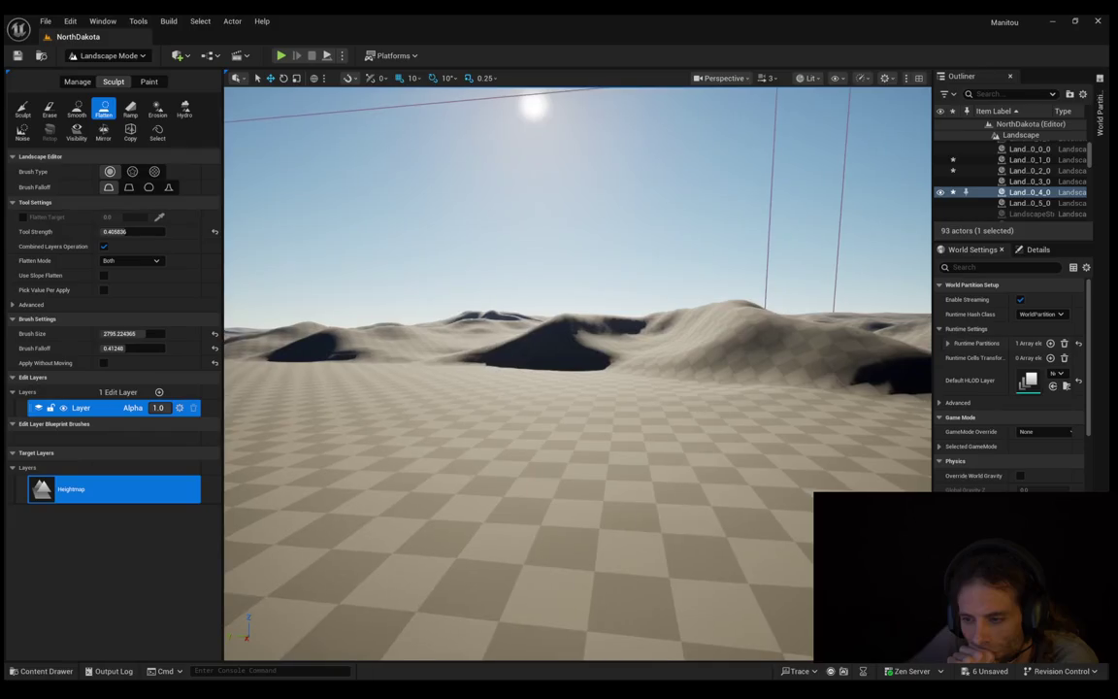
key("w")
key("s")
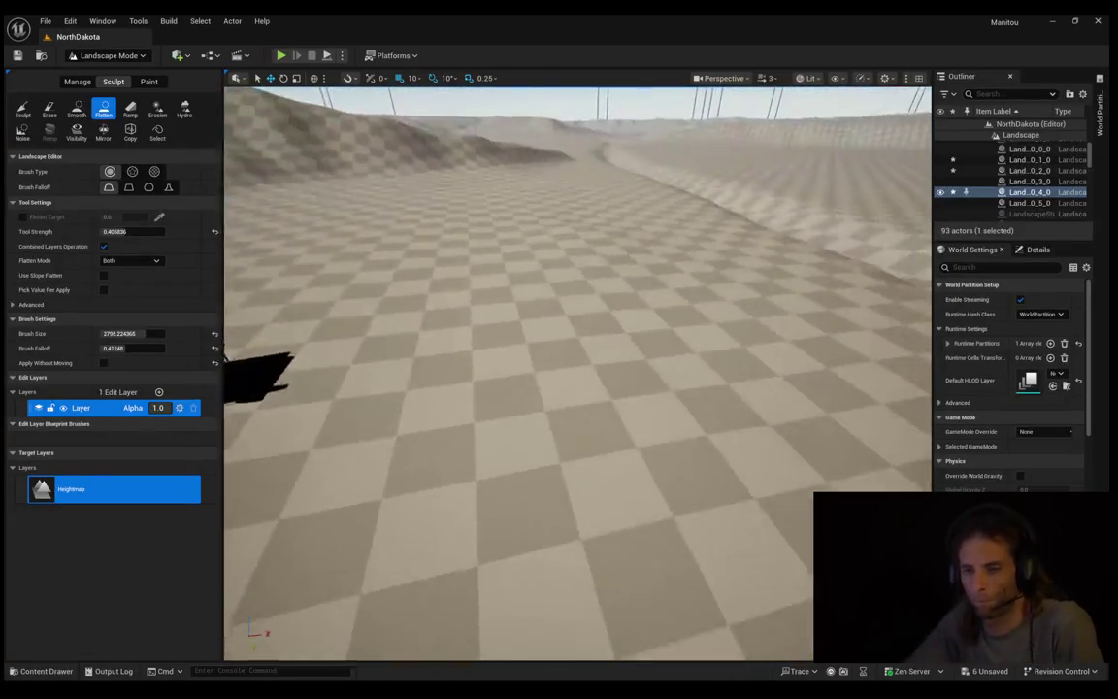
key("s")
key("d")
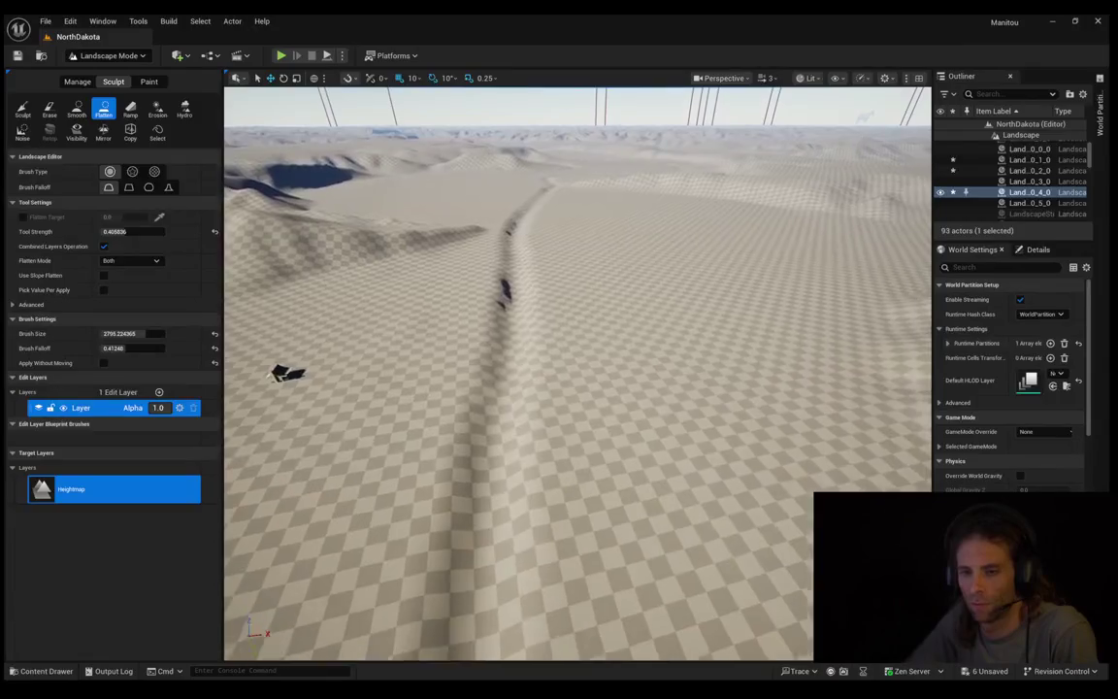
key("a")
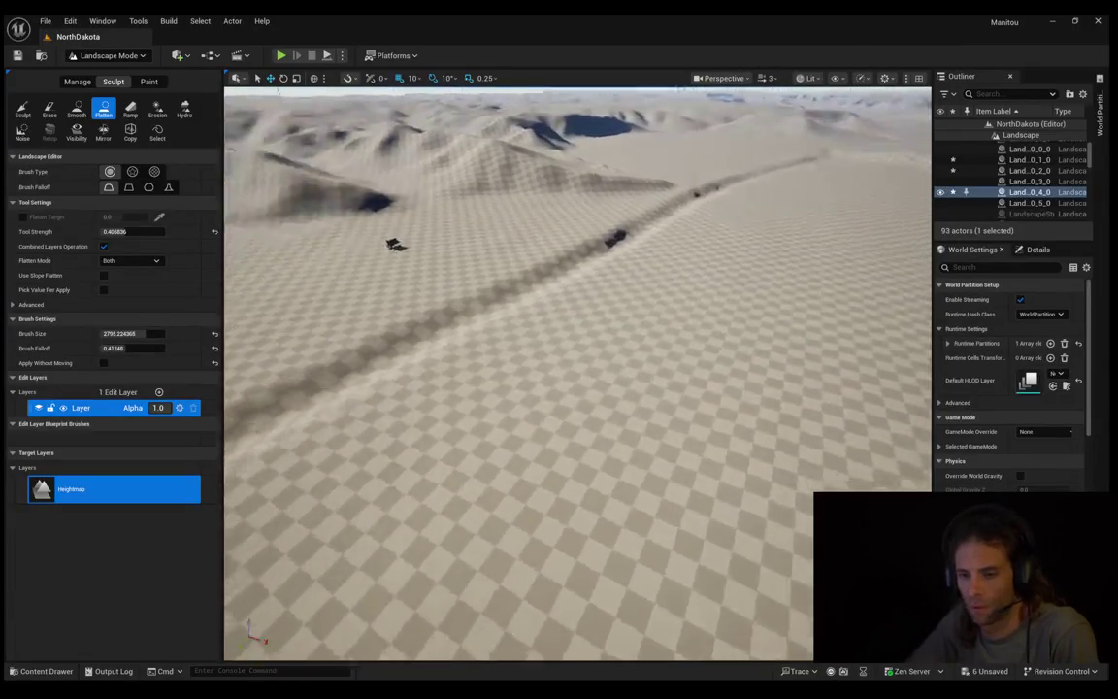
key("a")
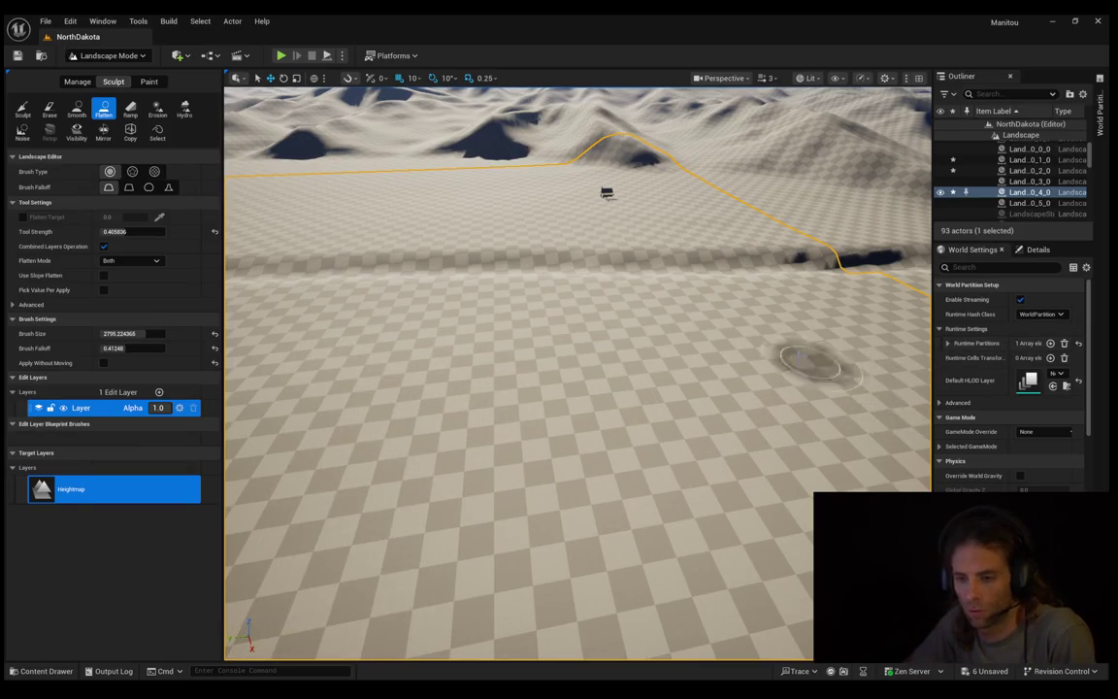
key("w")
key("s")
key("s")
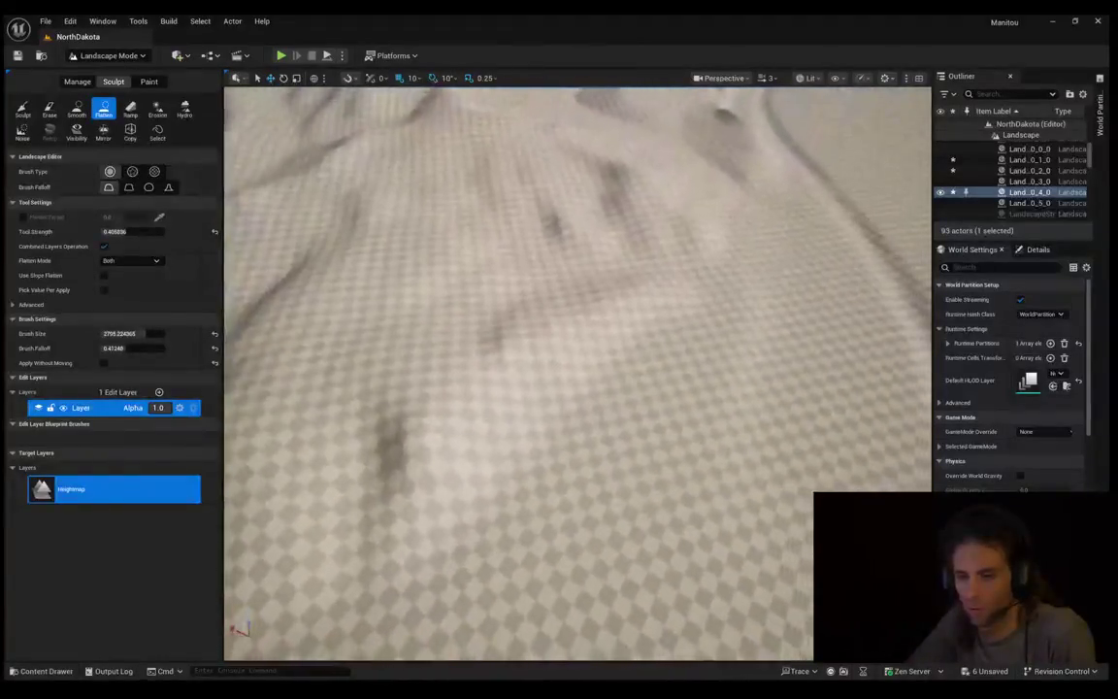
key("w")
scroll(520, 113, "up", 3)
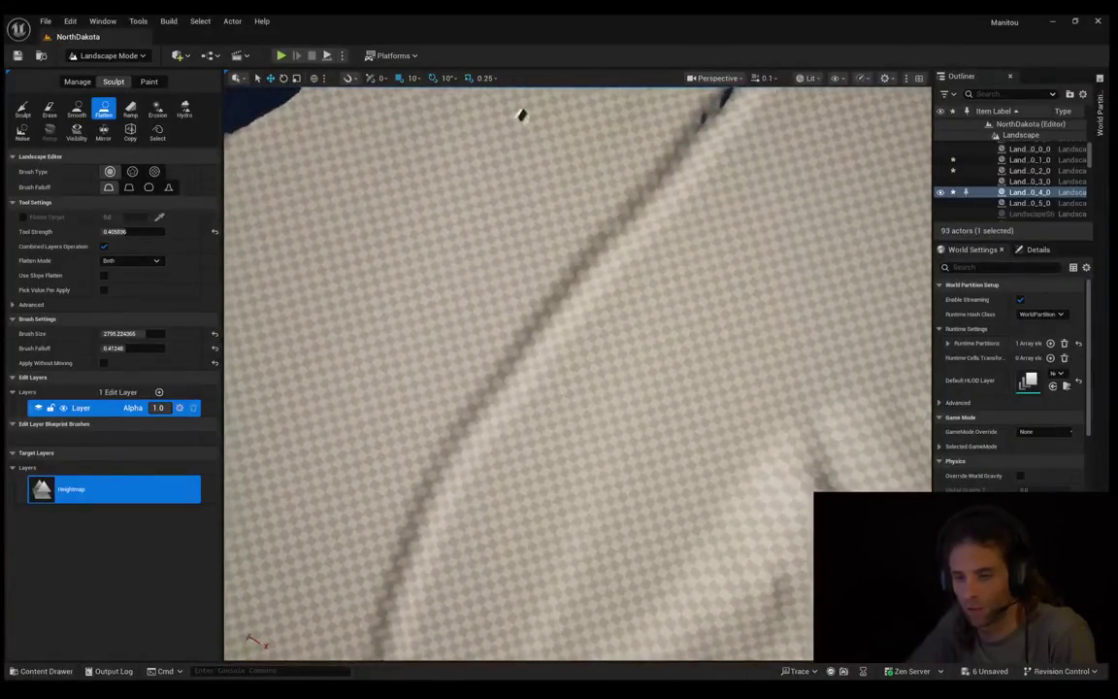
key("w")
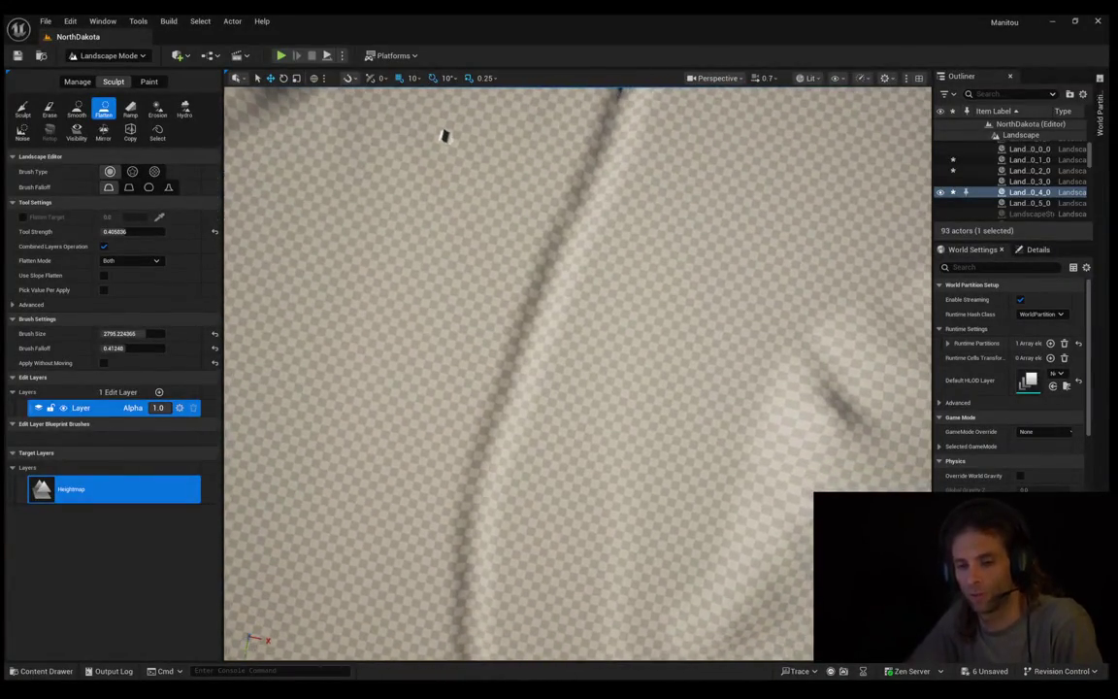
key("s")
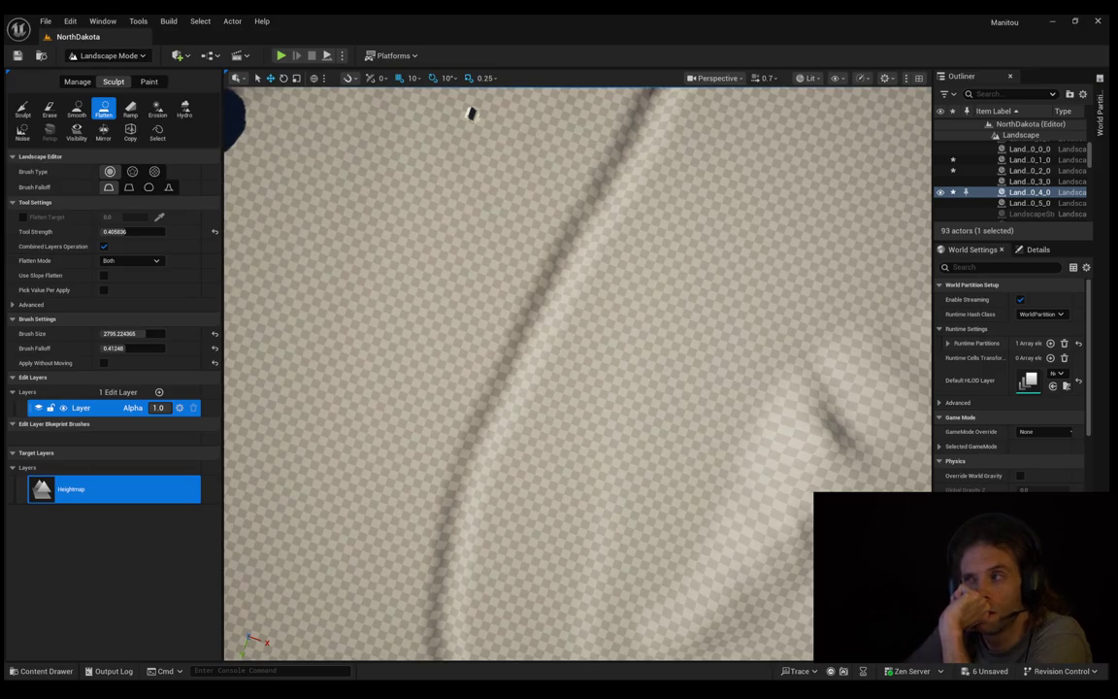
key("s")
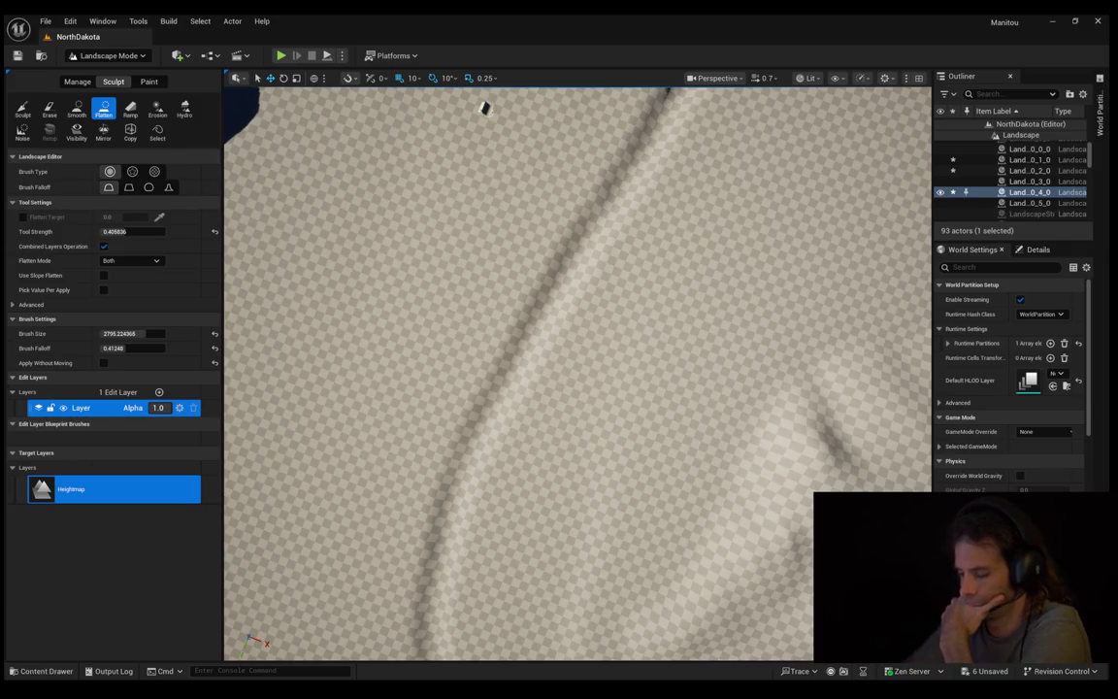
key("s")
key("s")
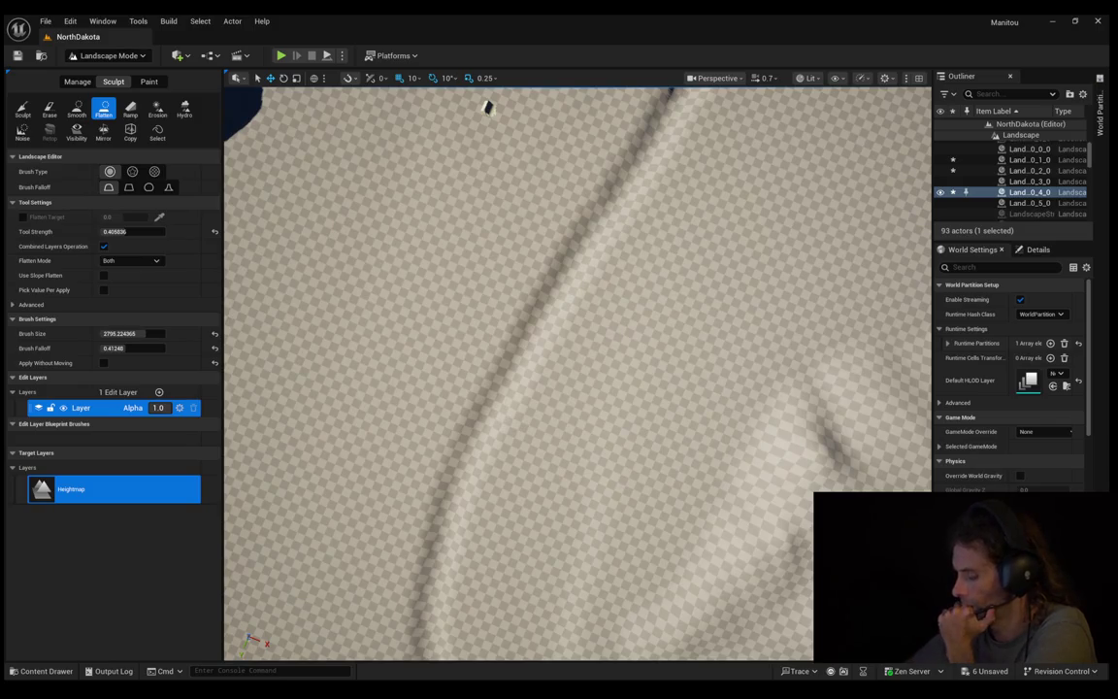
key("s")
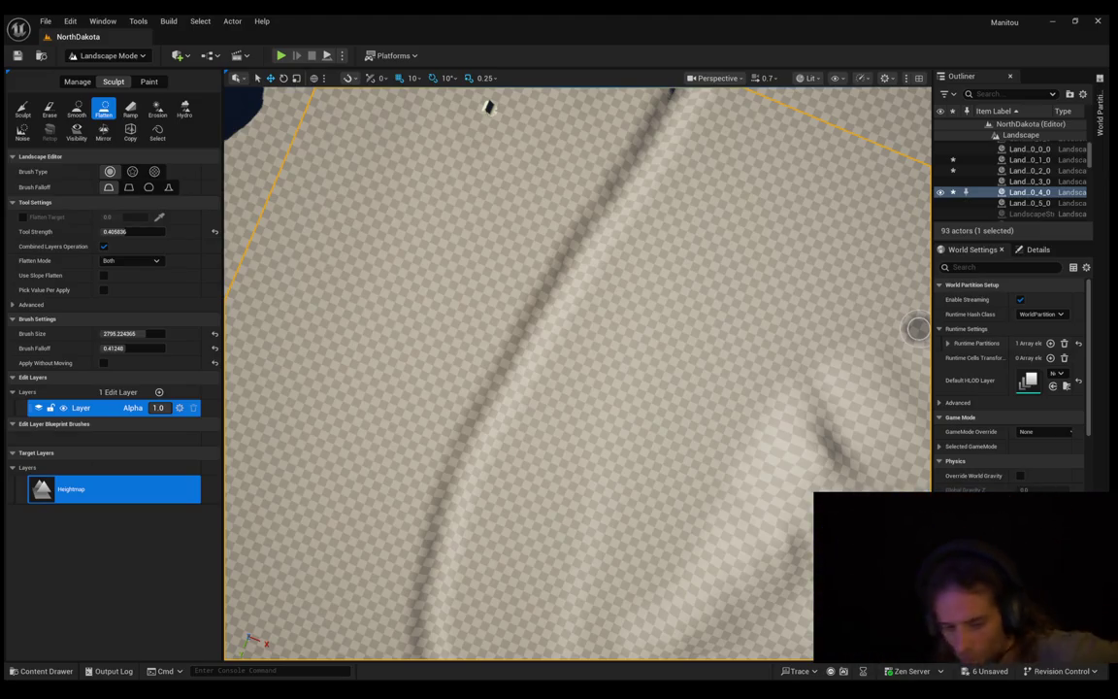
mouse_move(488, 107)
left_mouse_down()
mouse_move(512, 100)
mouse_move(545, 200)
mouse_move(544, 349)
mouse_move(480, 419)
mouse_move(442, 380)
mouse_move(325, 481)
left_mouse_up()
scroll(479, 419, "up", 3)
scroll(354, 438, "up", 2)
left_click_drag(353, 438, 426, 420)
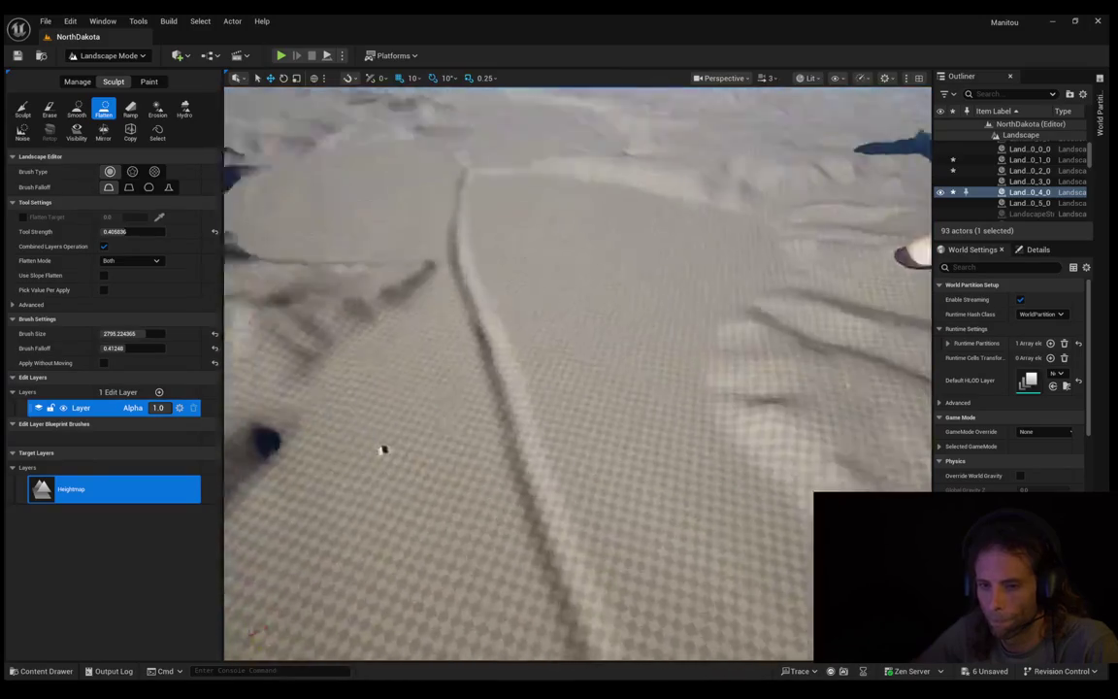
scroll(383, 449, "up", 2)
mouse_move(383, 450)
left_mouse_down()
mouse_move(375, 341)
mouse_move(434, 370)
mouse_move(507, 377)
left_mouse_up()
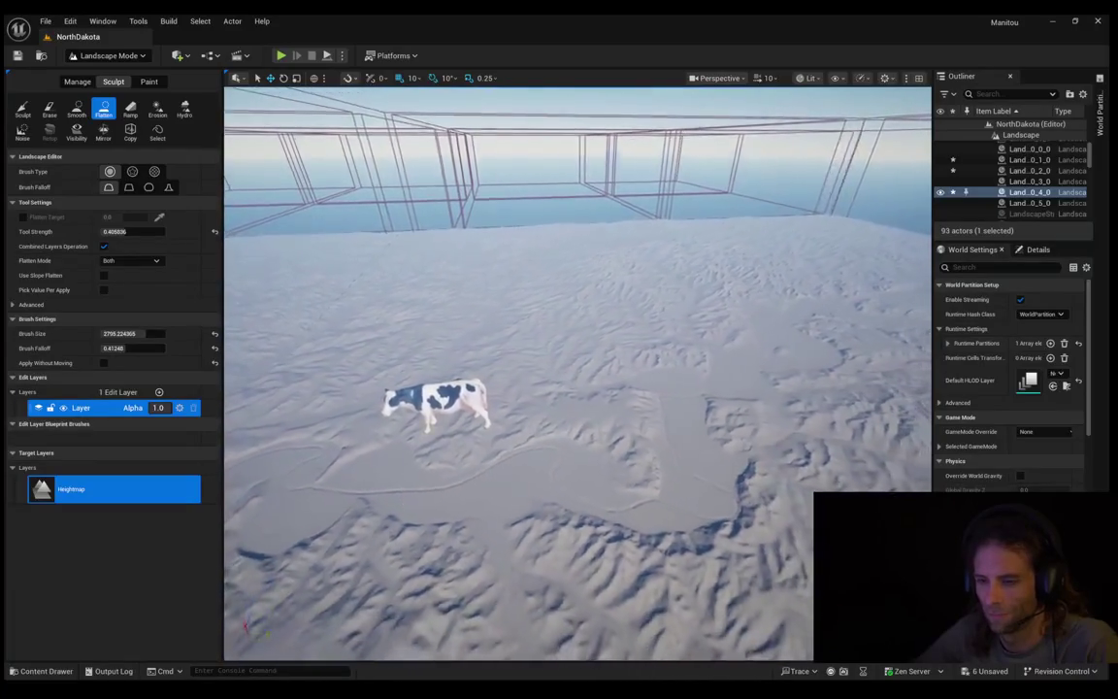
Step: Fly the camera sideways past the cow, then low across the dunes toward the wireframe bounds
key("d")
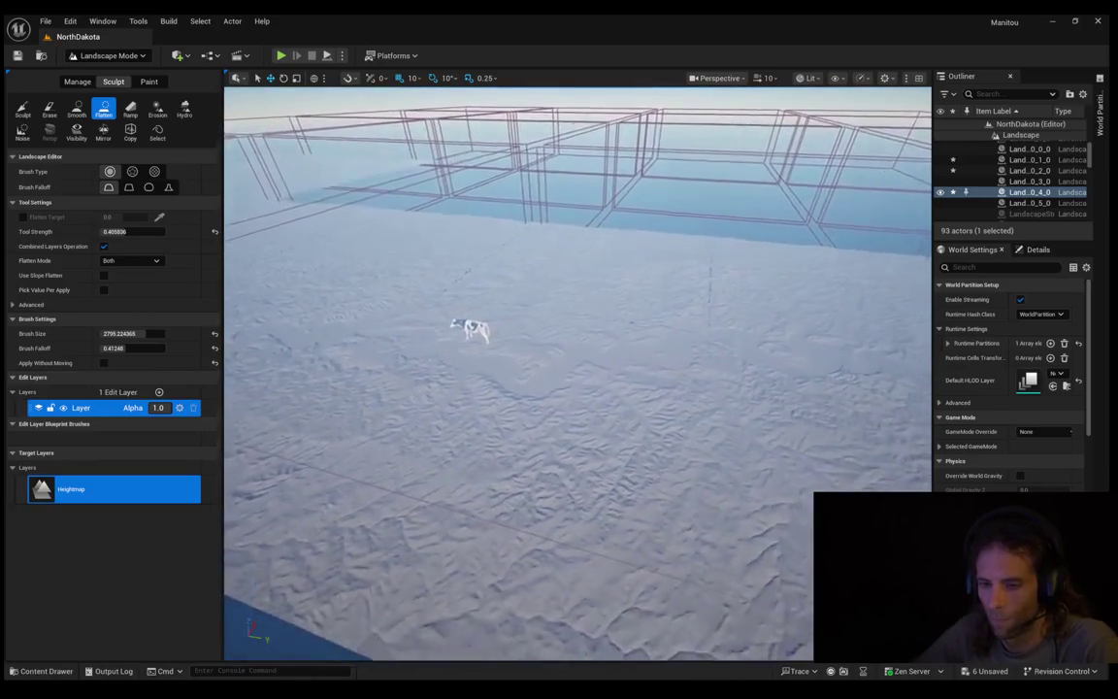
key("d")
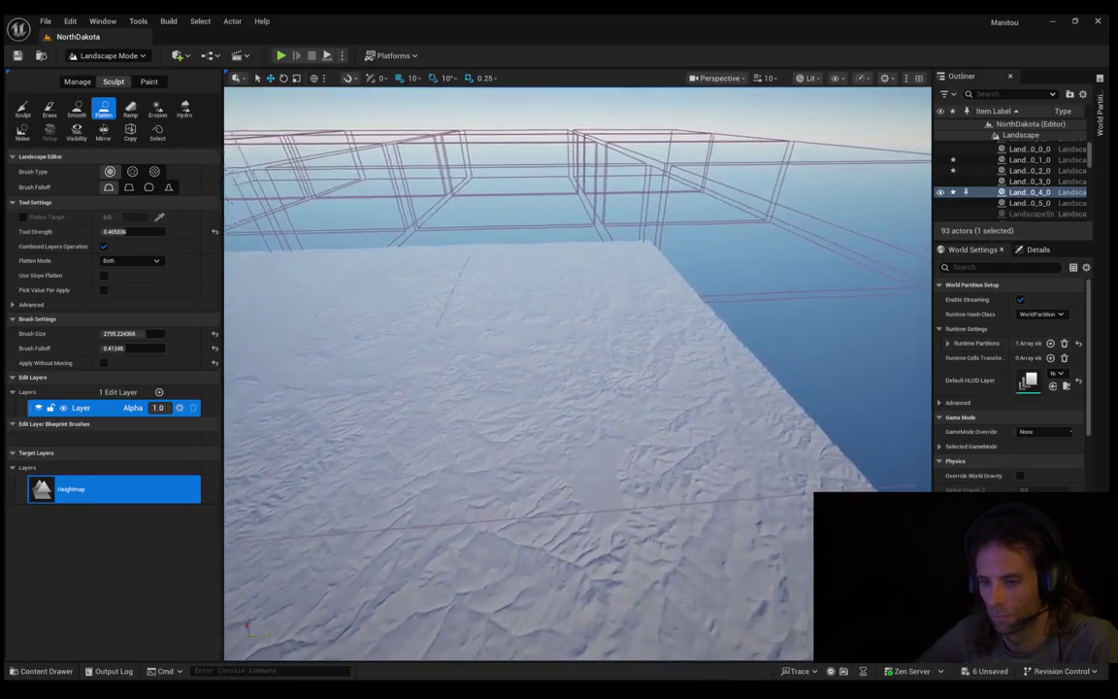
key("d")
left_click_drag(577, 374, 577, 335)
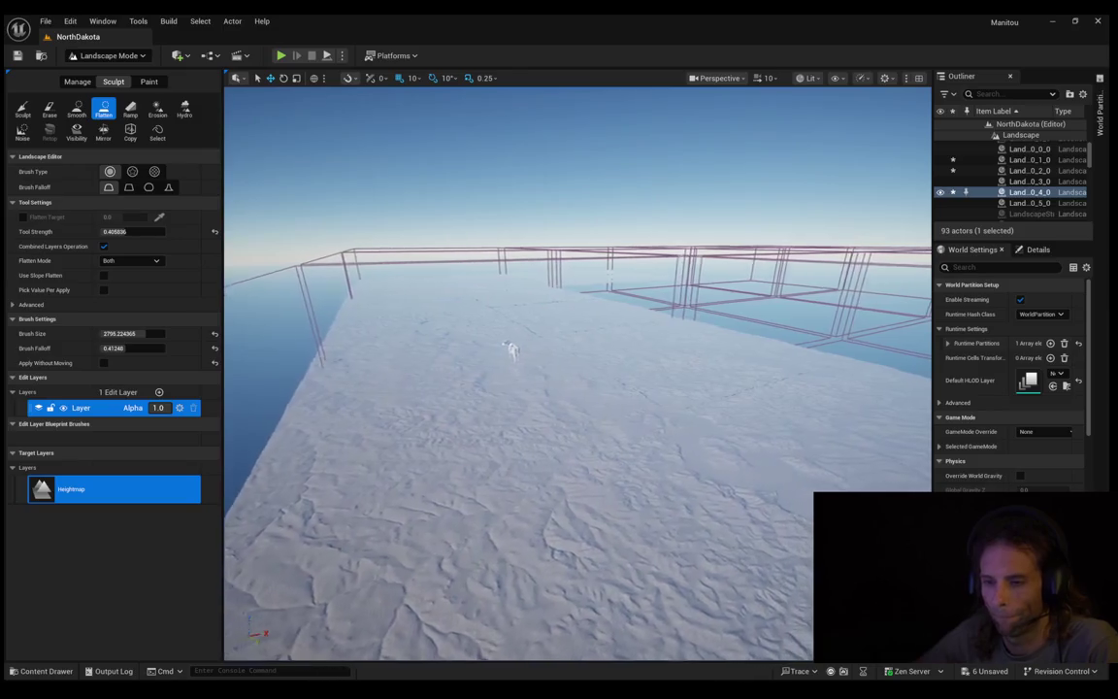
key("d")
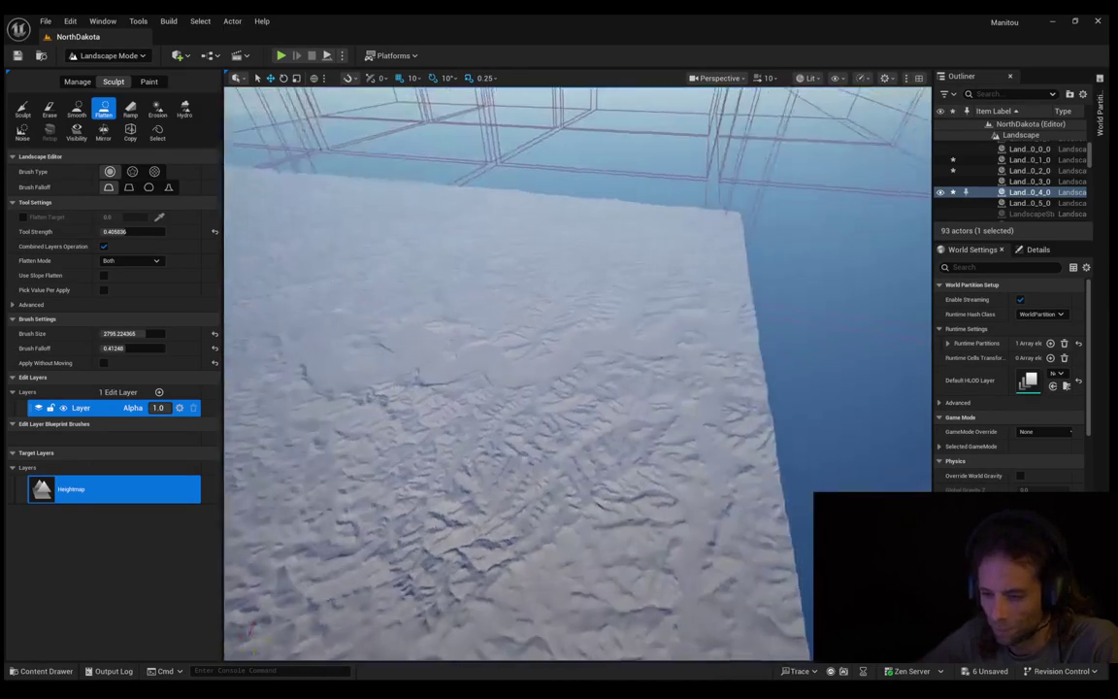
key("w")
left_click_drag(577, 374, 549, 373)
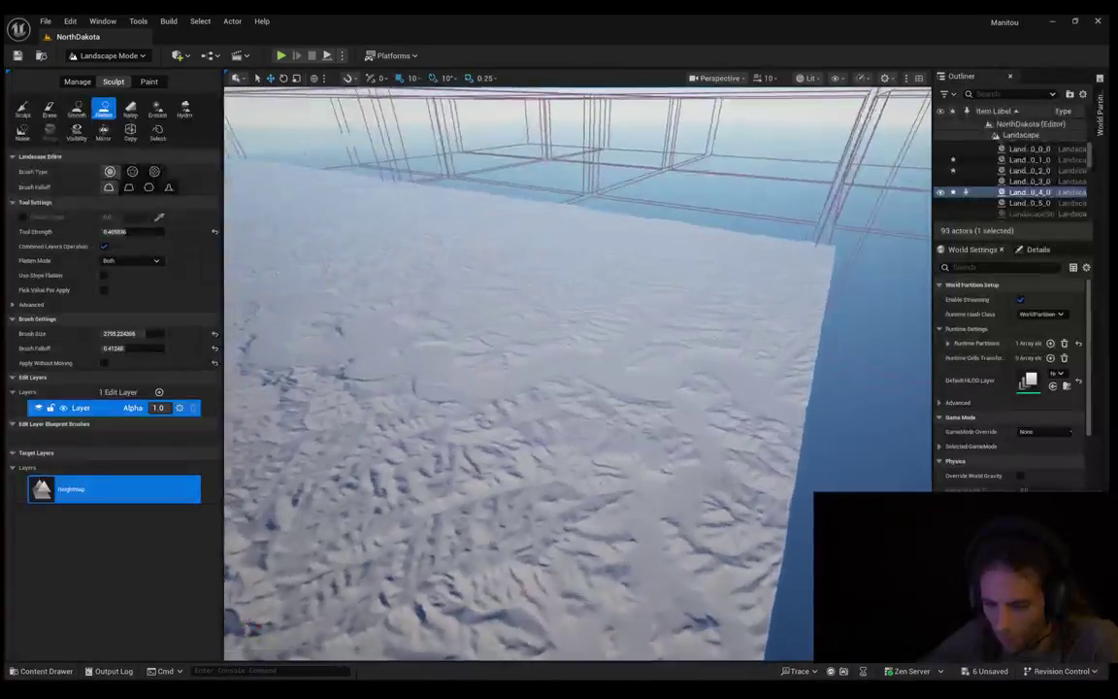
key("w")
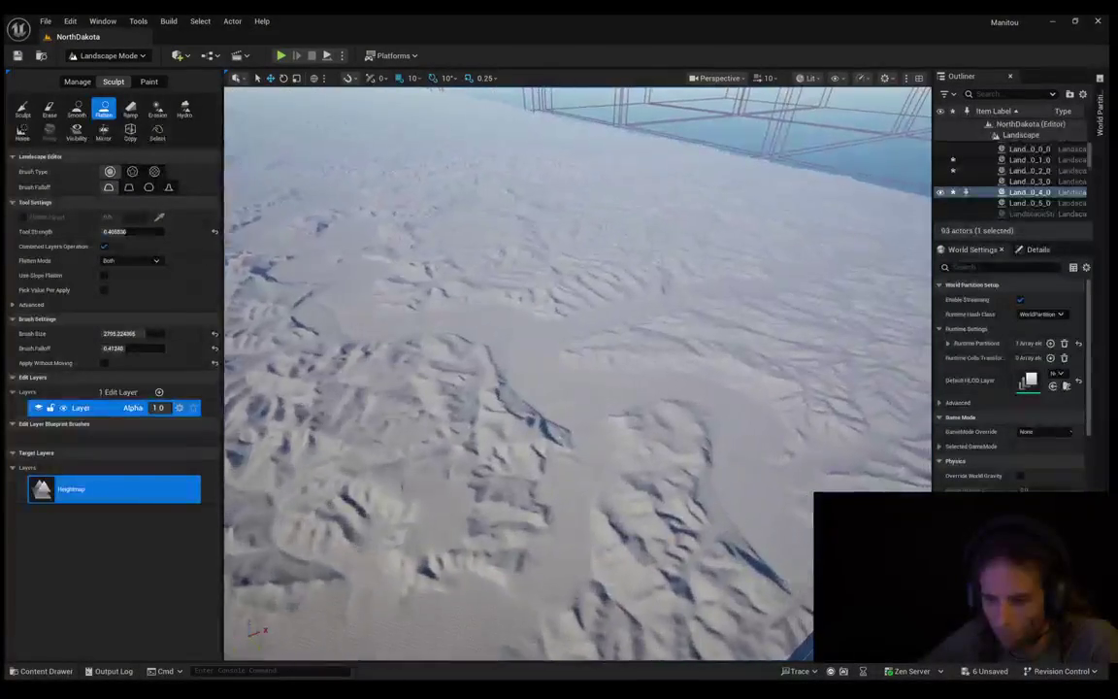
key("w")
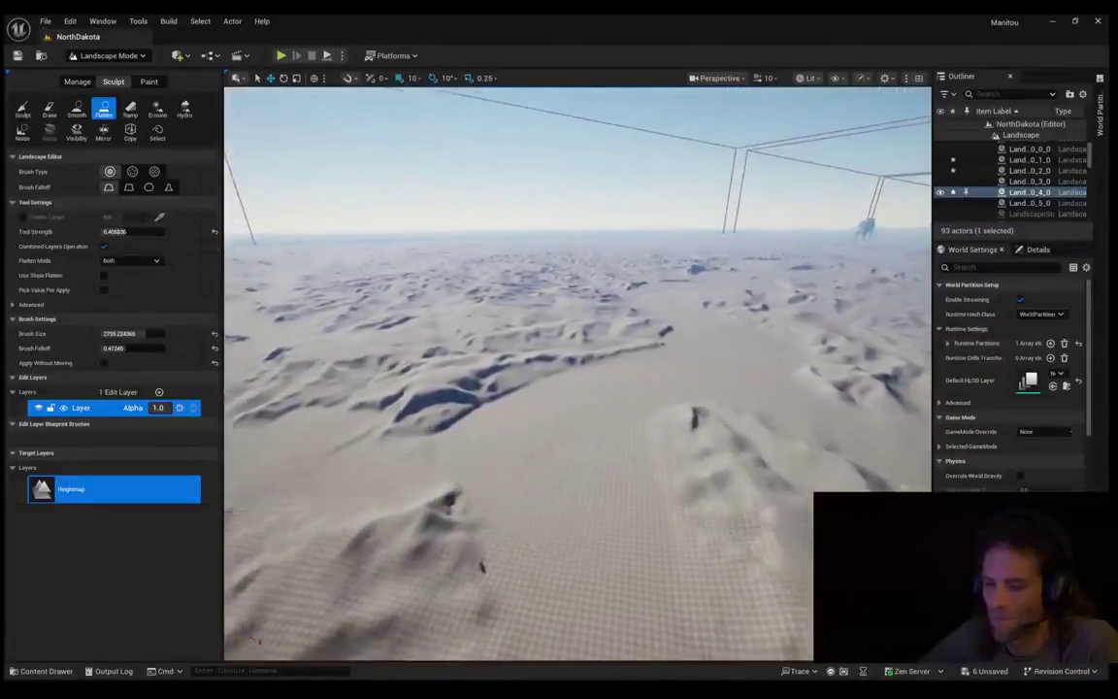
key("w")
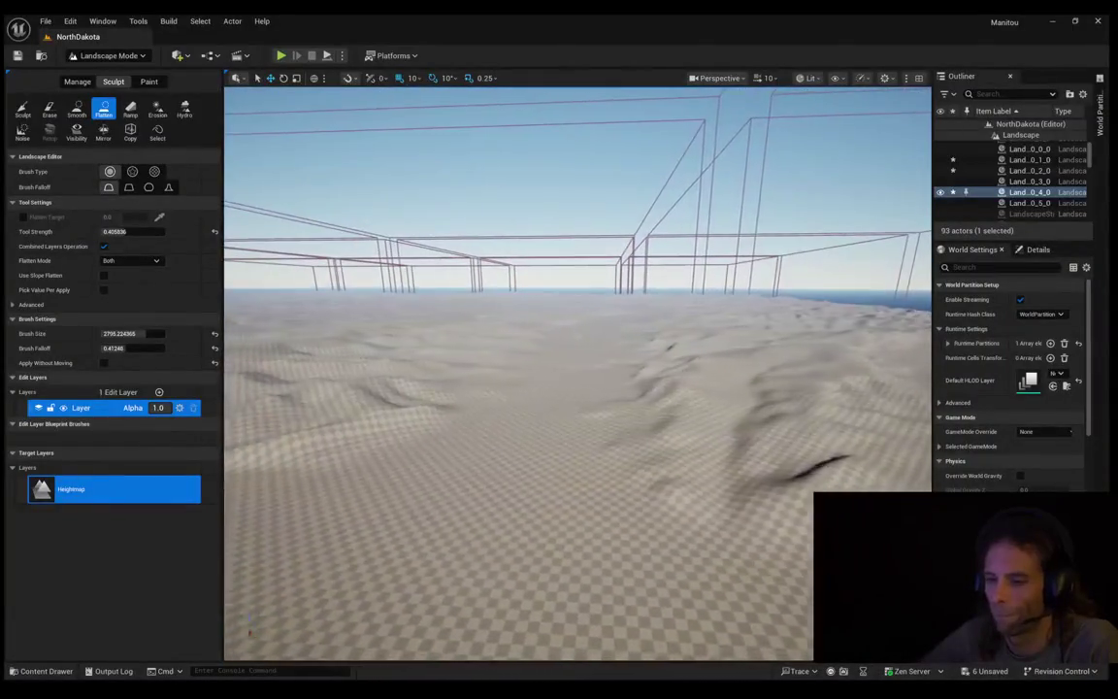
key("w")
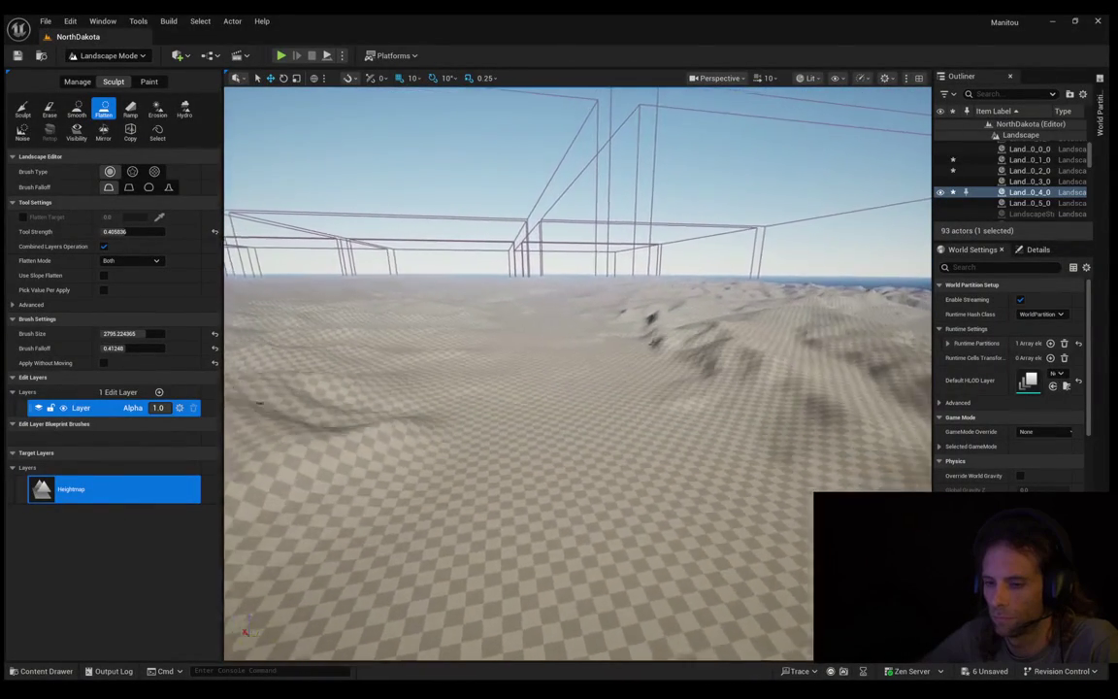
key("w")
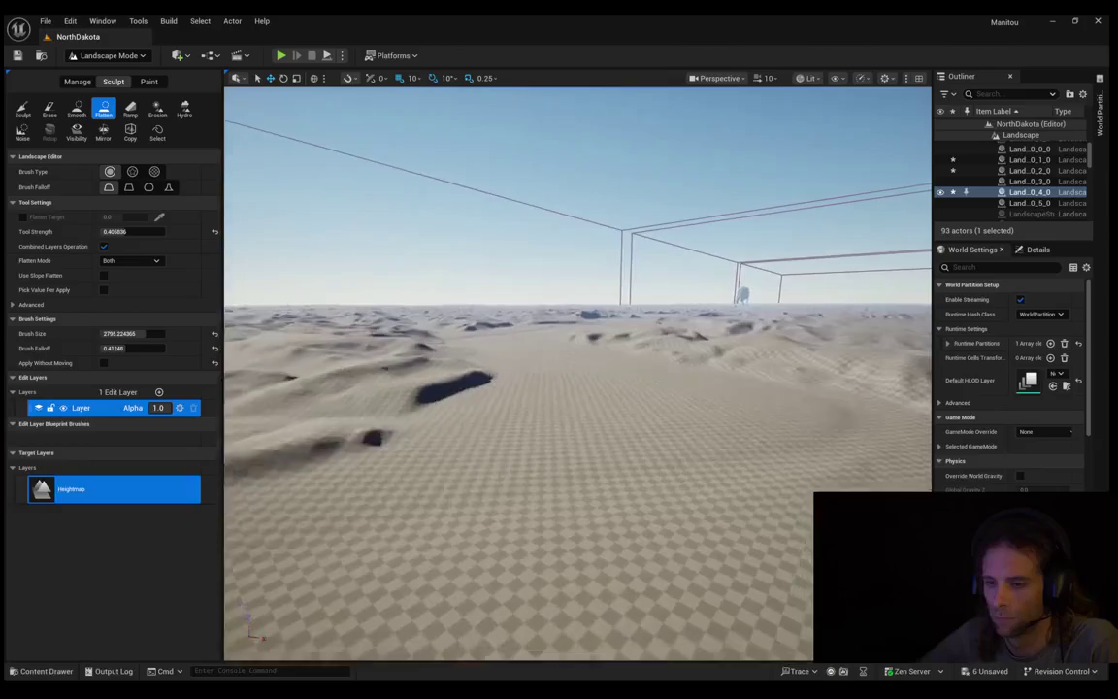
key("w")
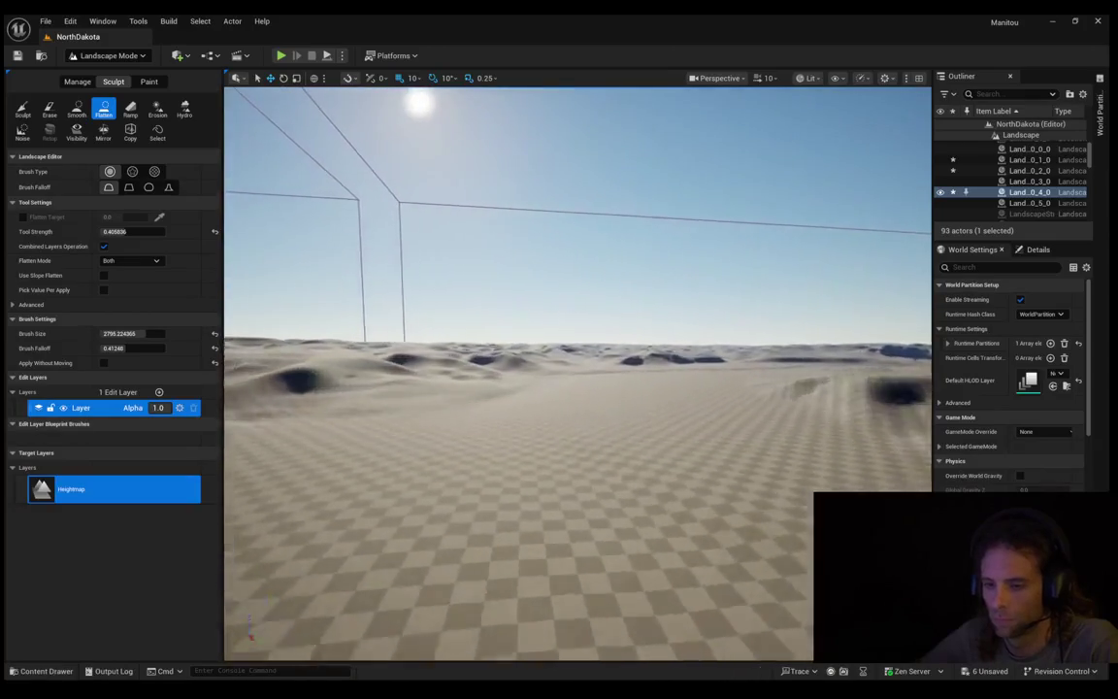
key("w")
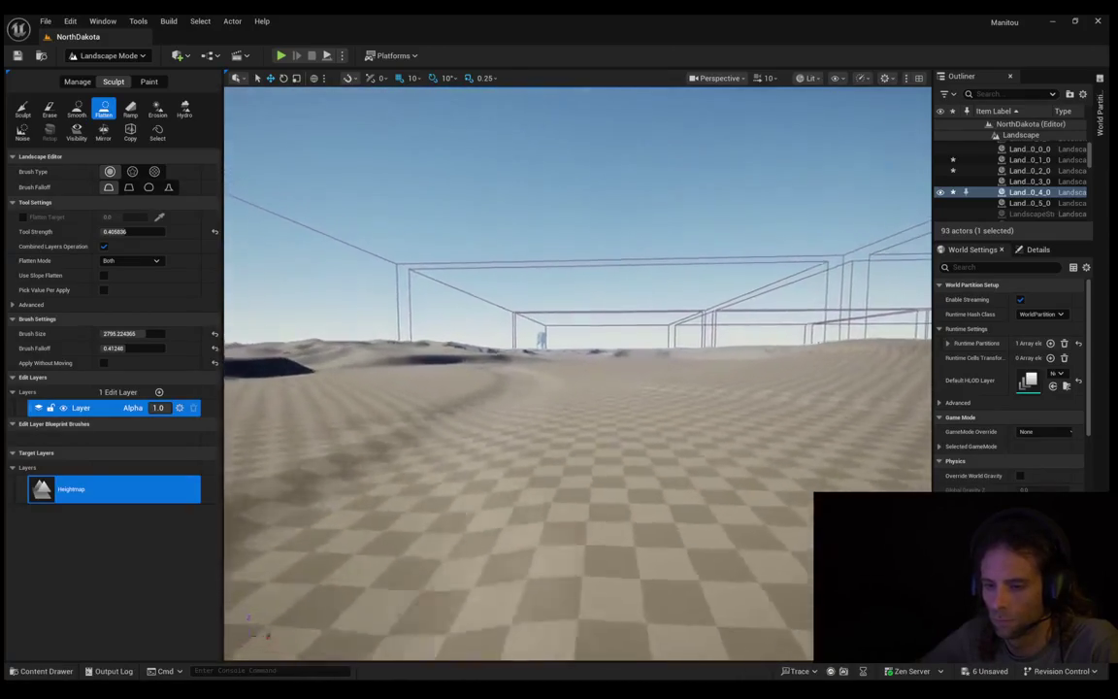
key("w")
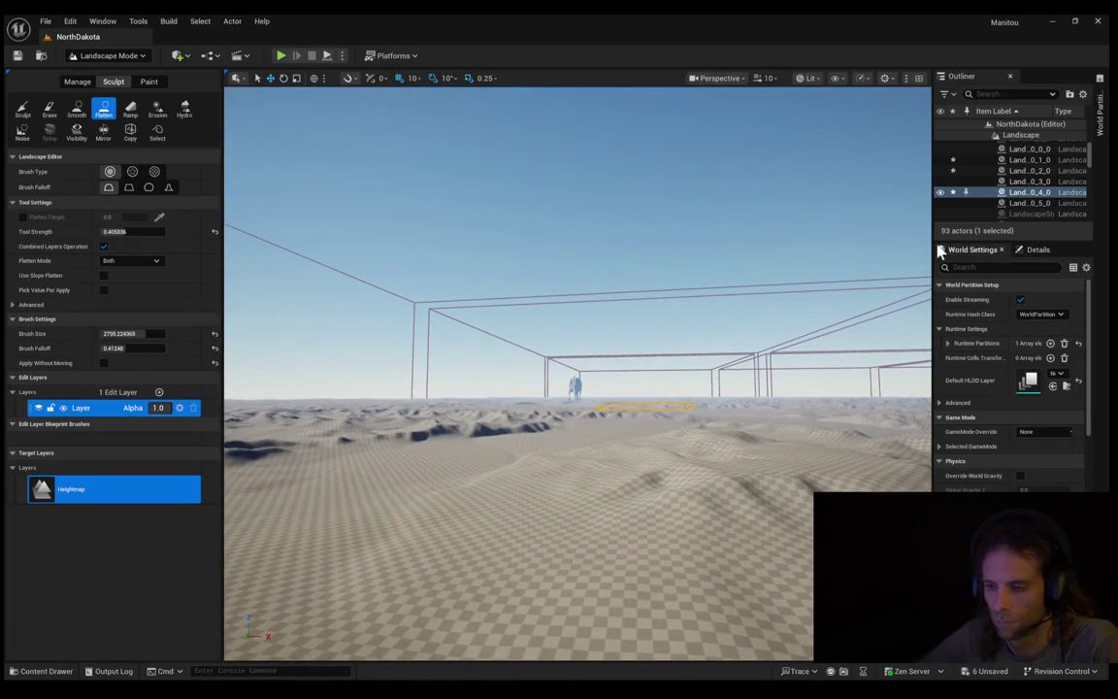
Step: Jump the view to a chosen landscape cell from the World Partition grid map
left_click(1093, 152)
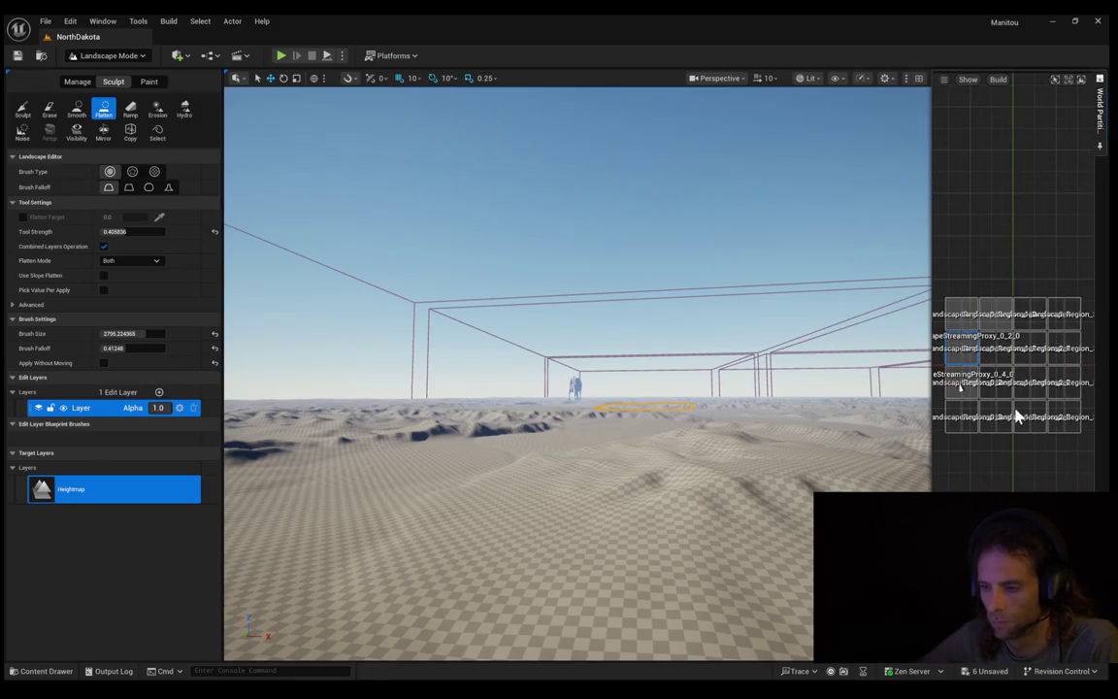
double_click(1007, 448)
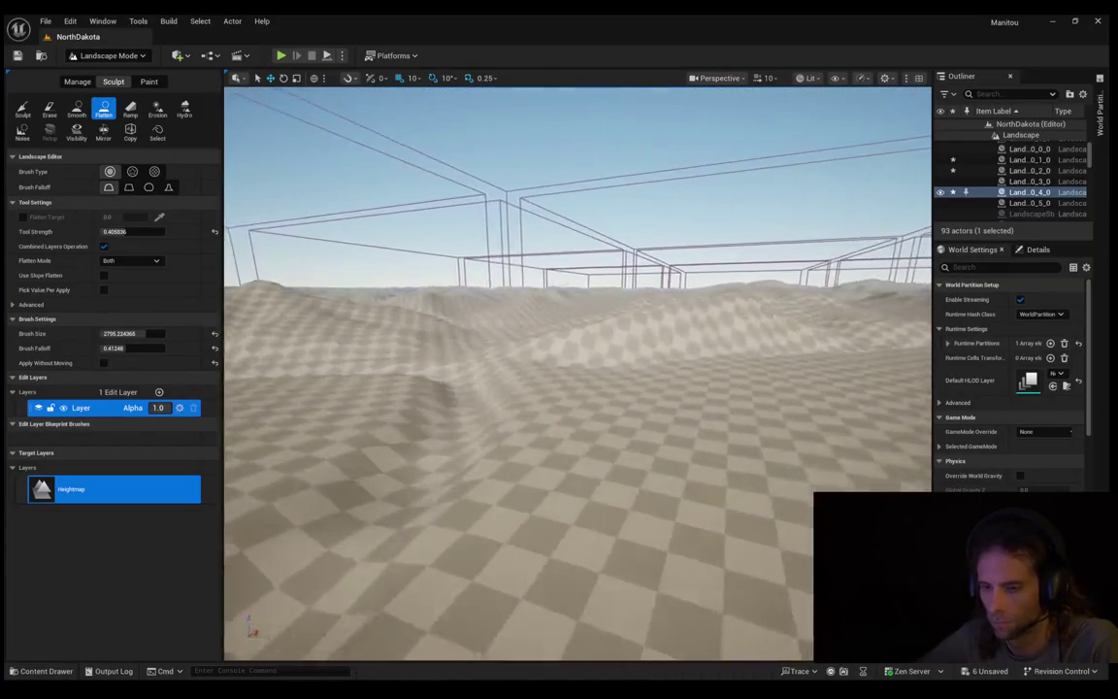
Step: Lower the viewport camera speed from 10 to about 1.6 for close flying over the flattened ground
scroll(578, 373, "down", 1)
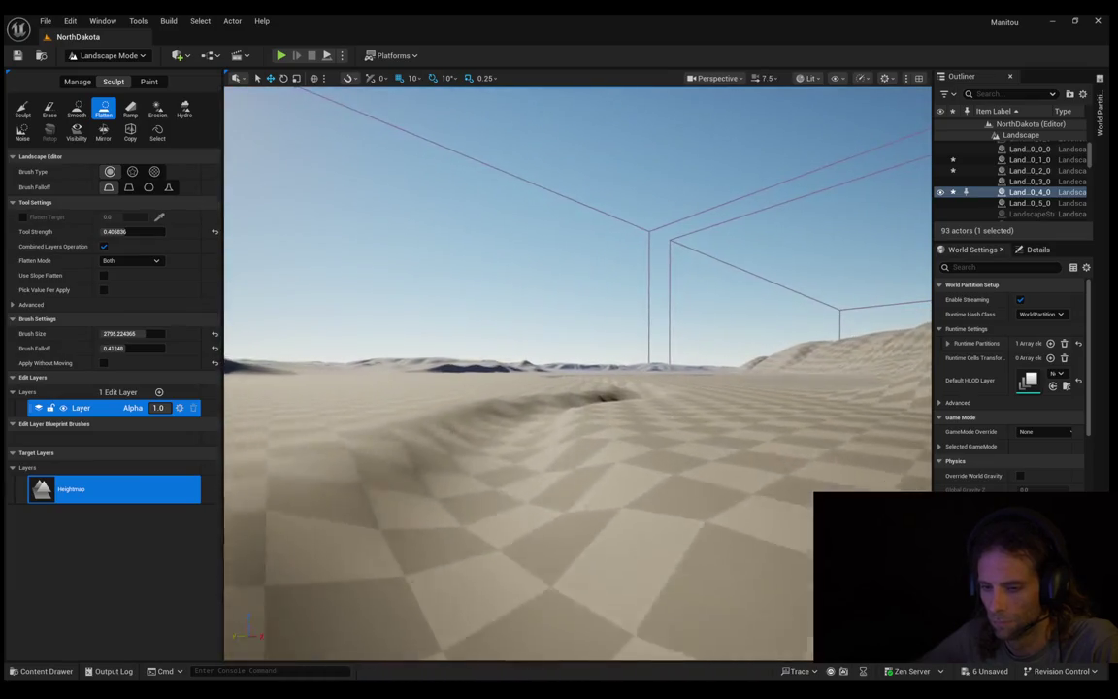
scroll(577, 373, "down", 2)
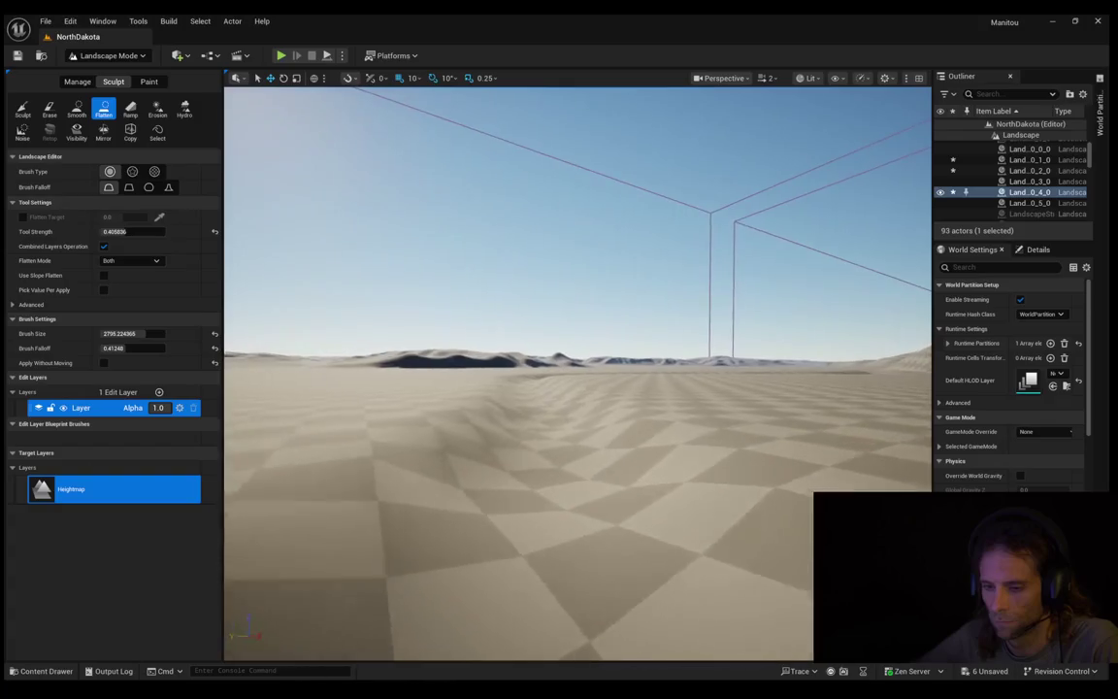
scroll(578, 374, "down", 1)
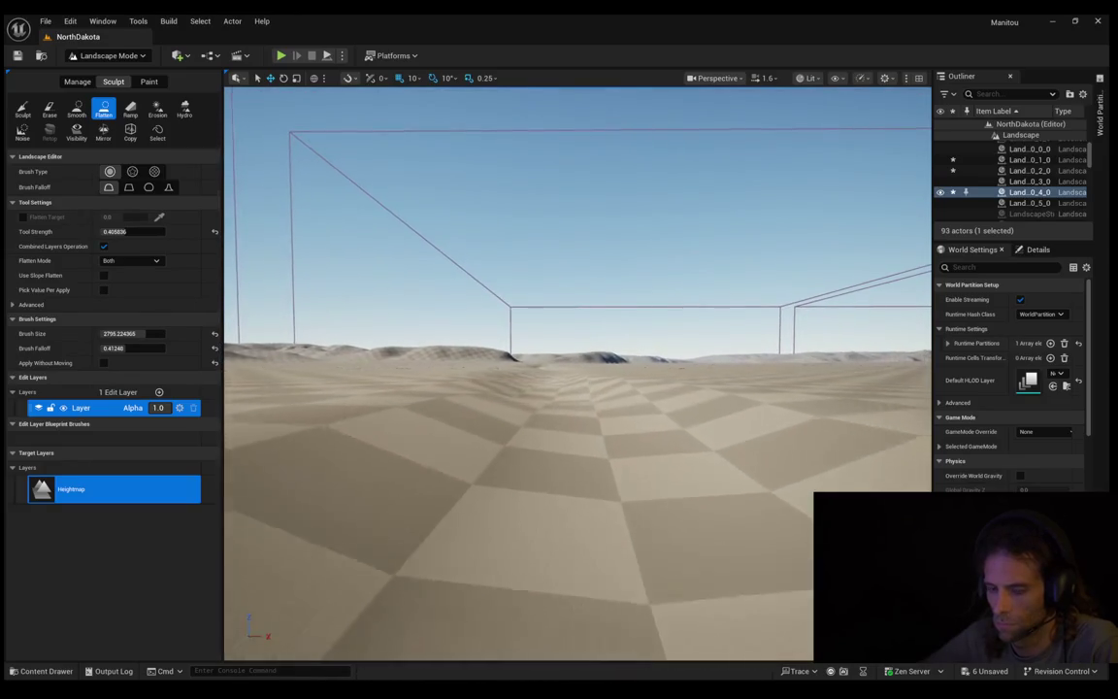
key("w")
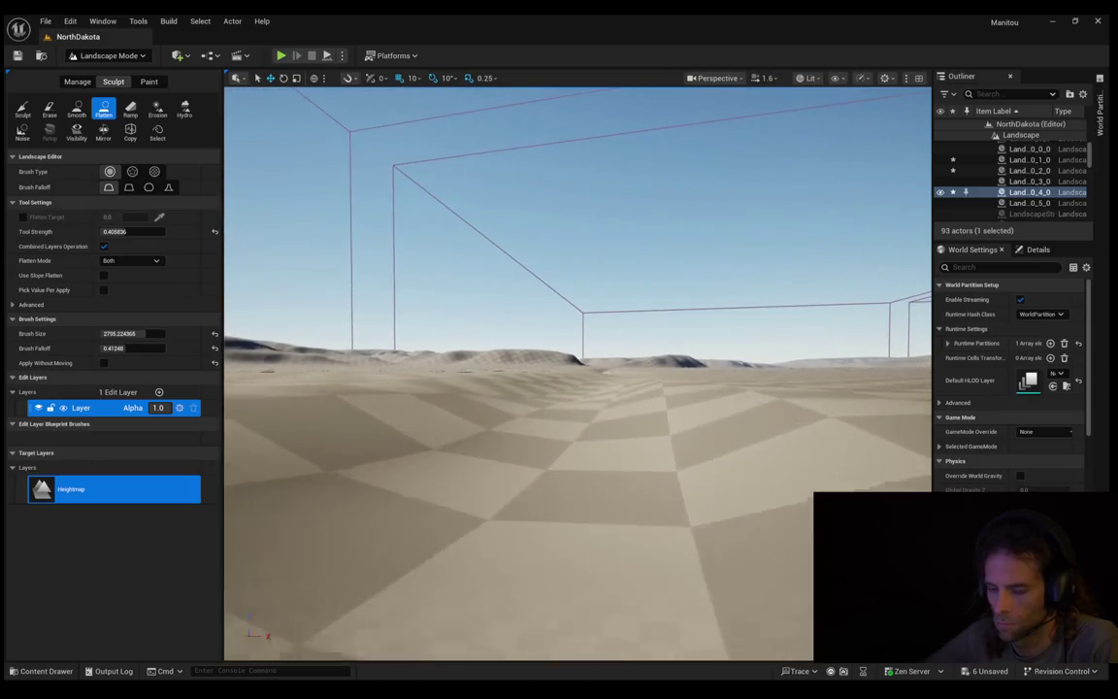
key("w")
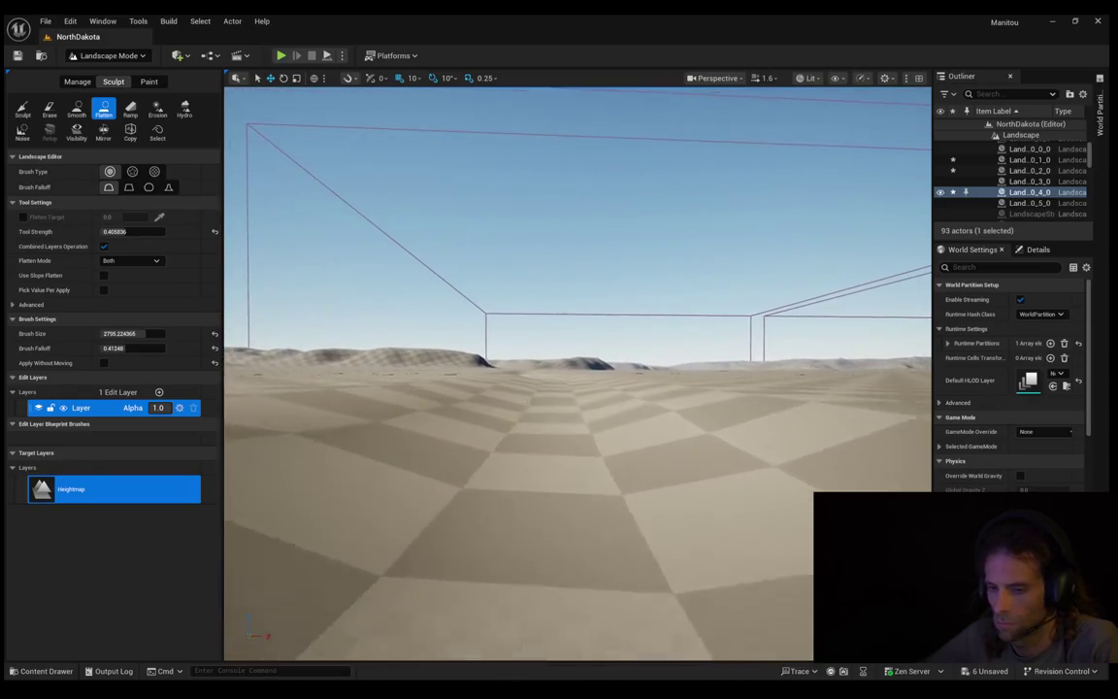
key("w")
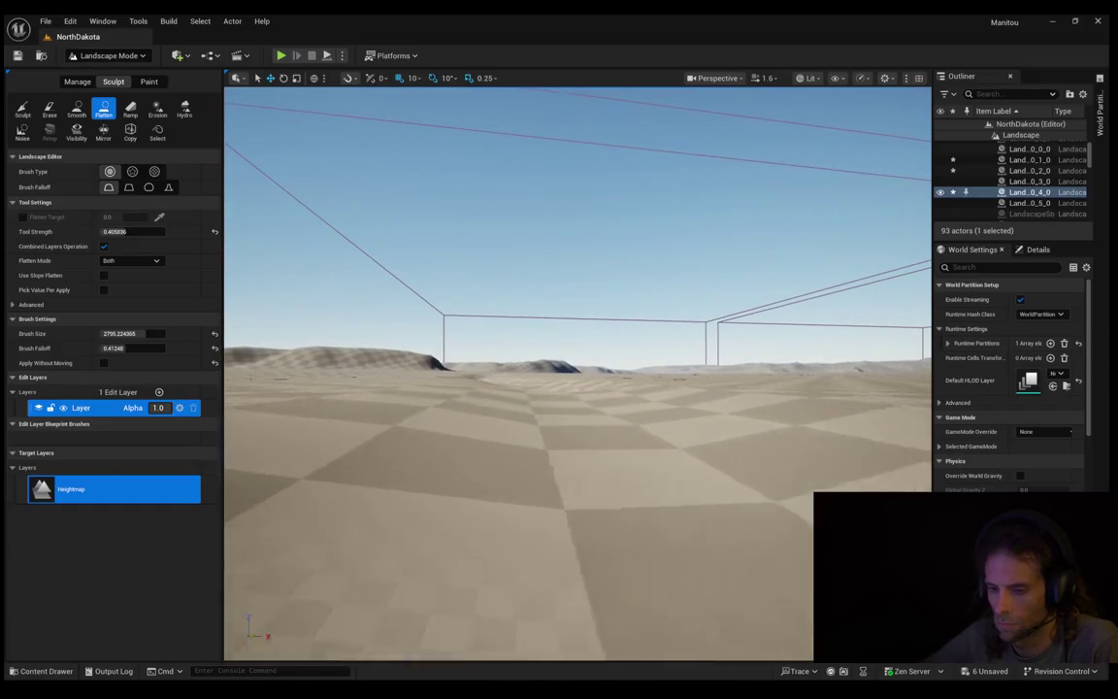
key("w")
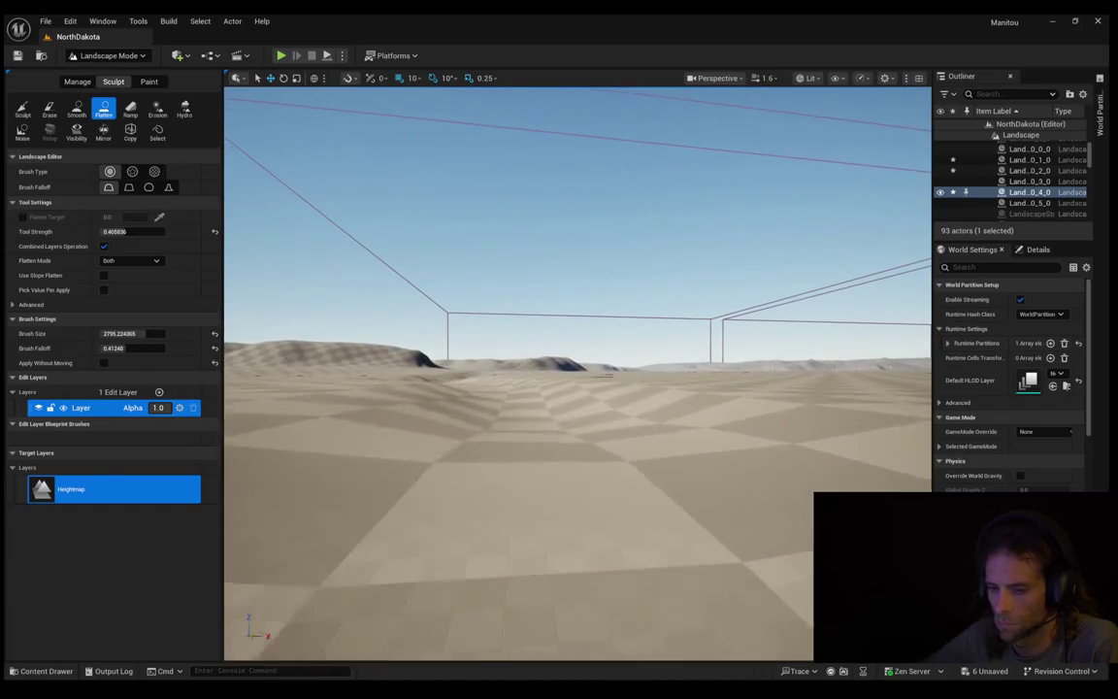
key("w")
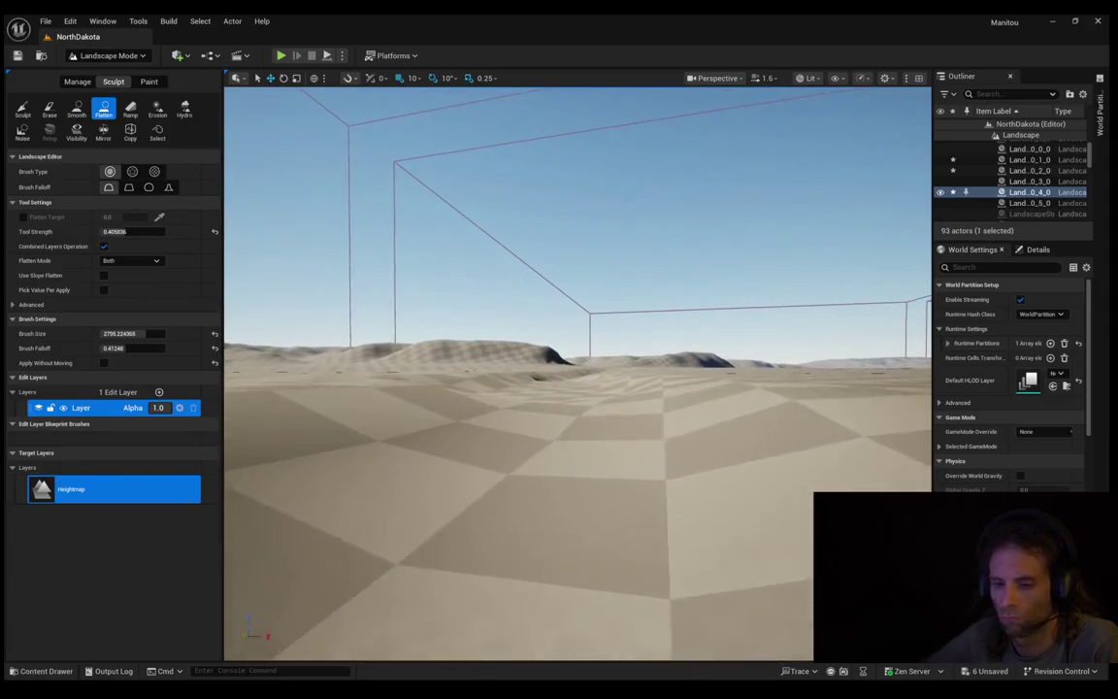
key("w")
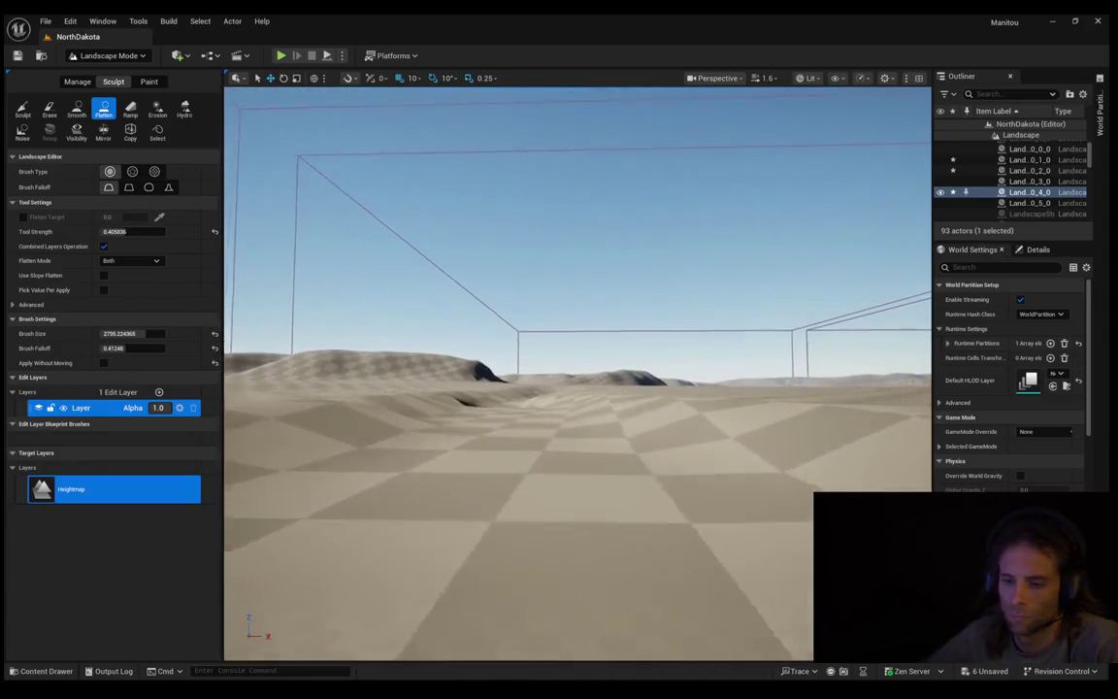
key("w")
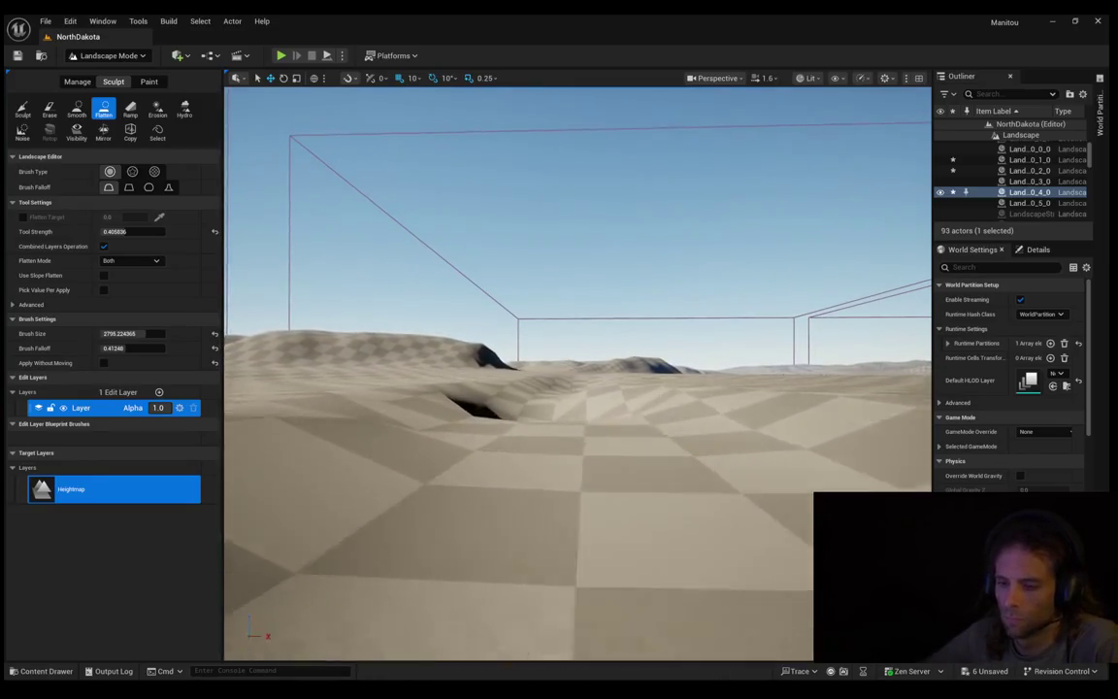
key("w")
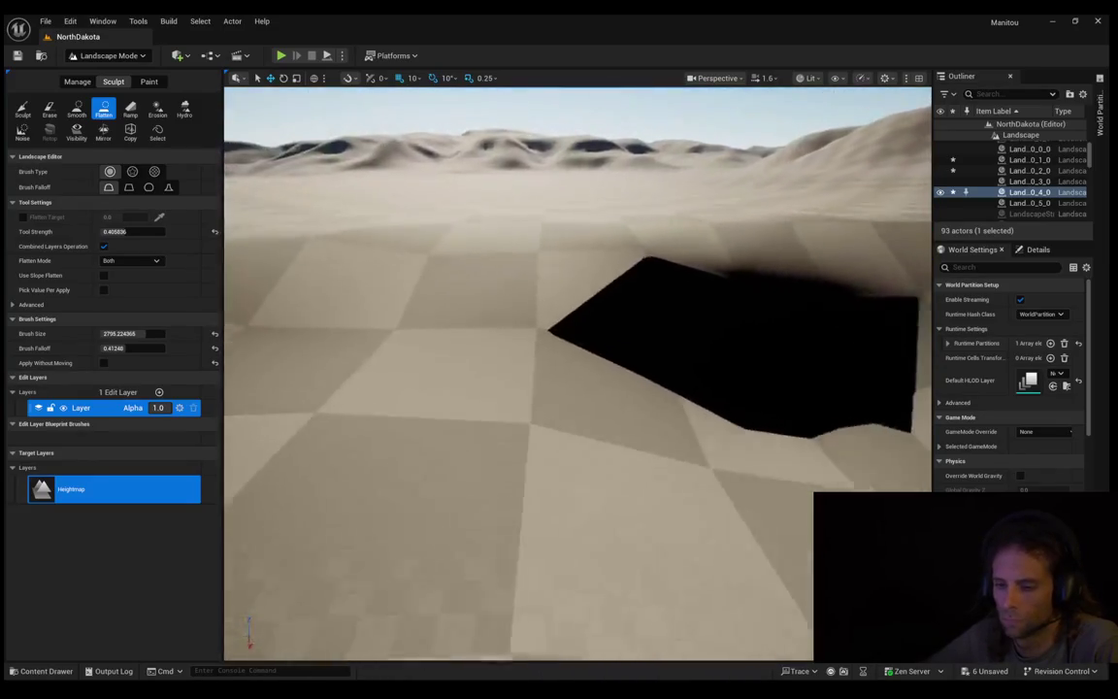
key("w")
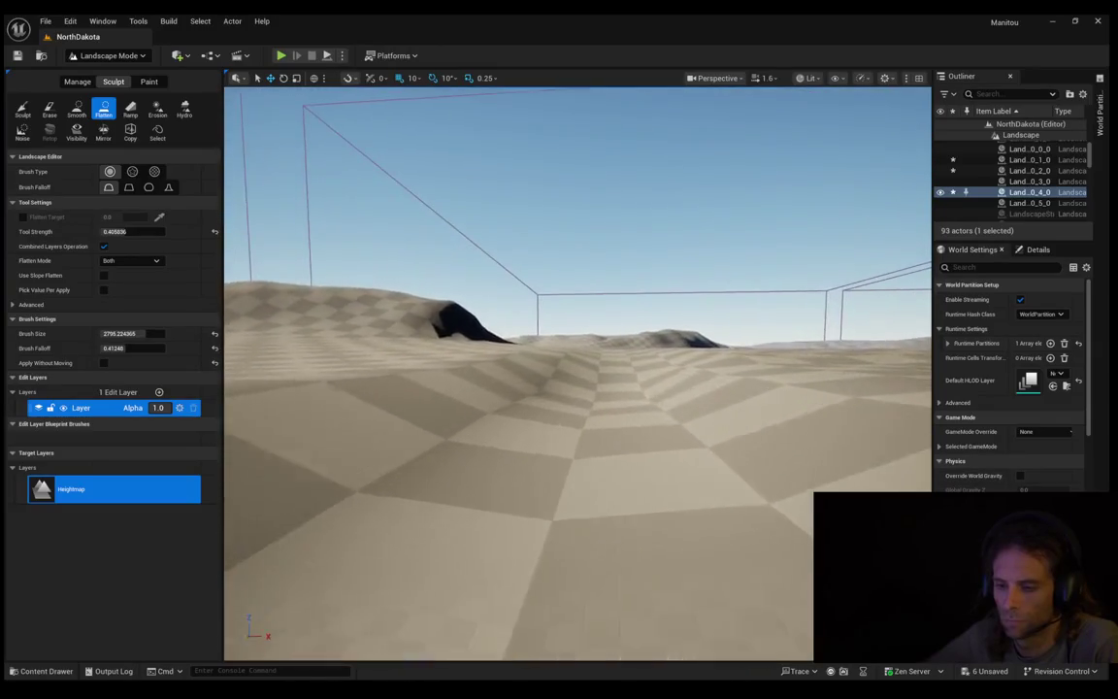
key("w")
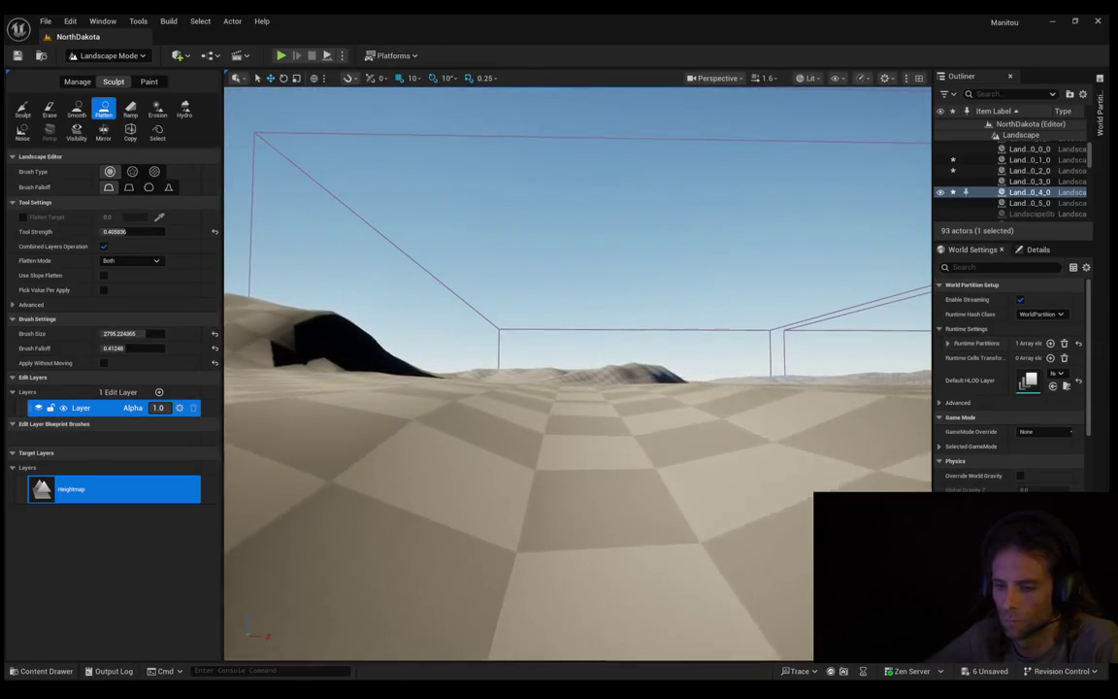
key("w")
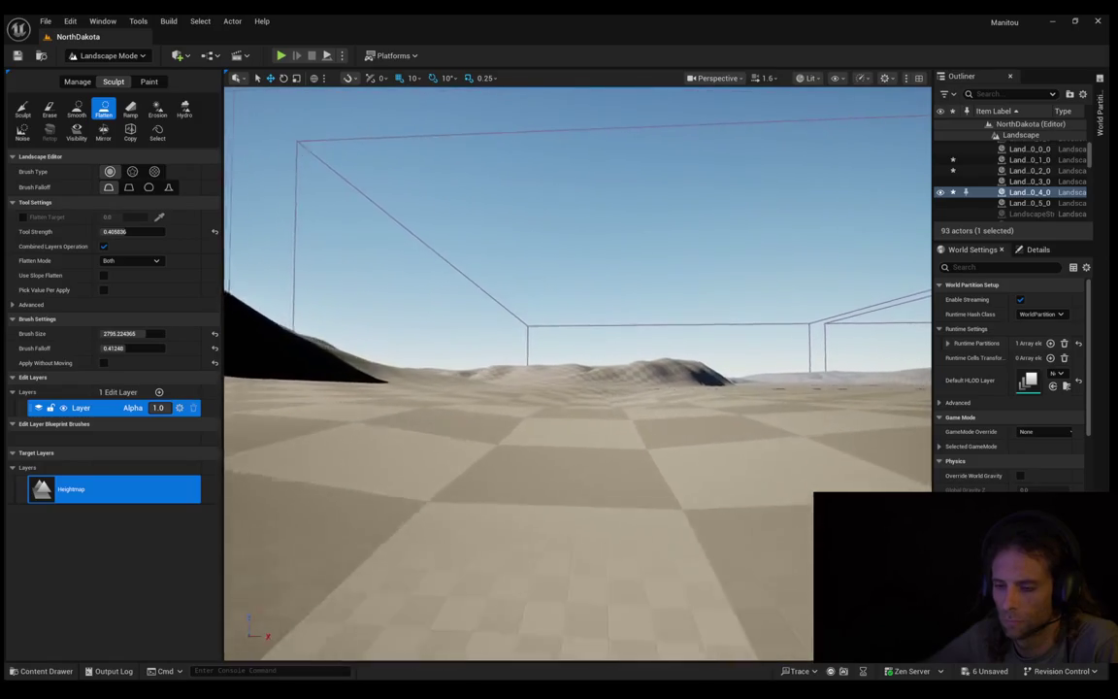
key("w")
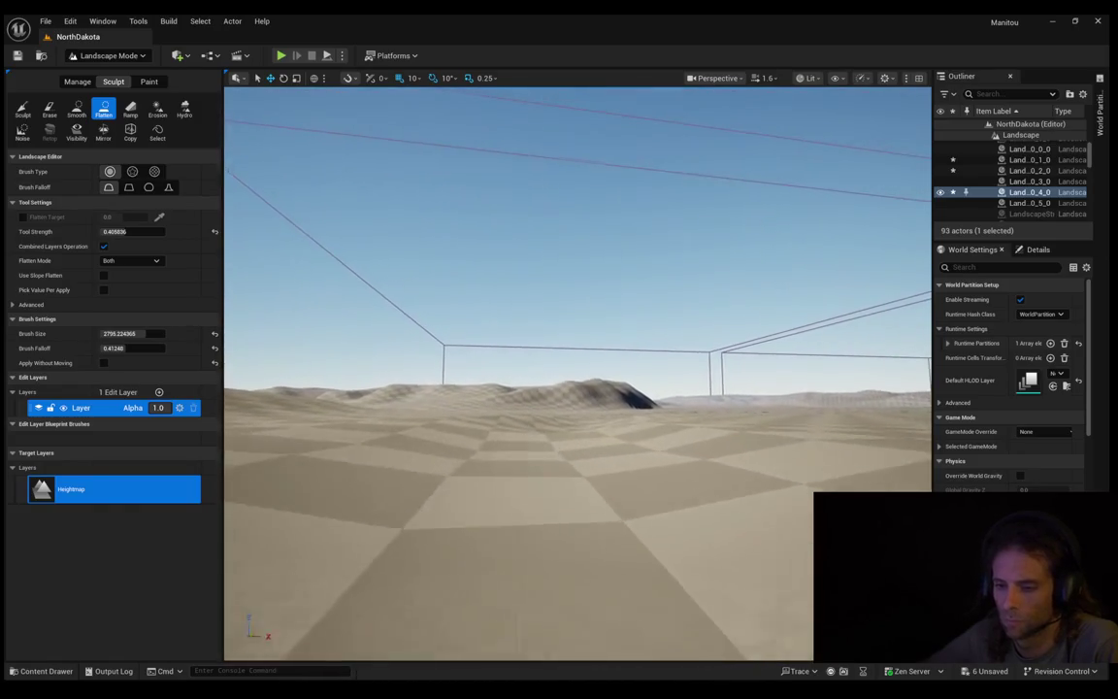
key("w")
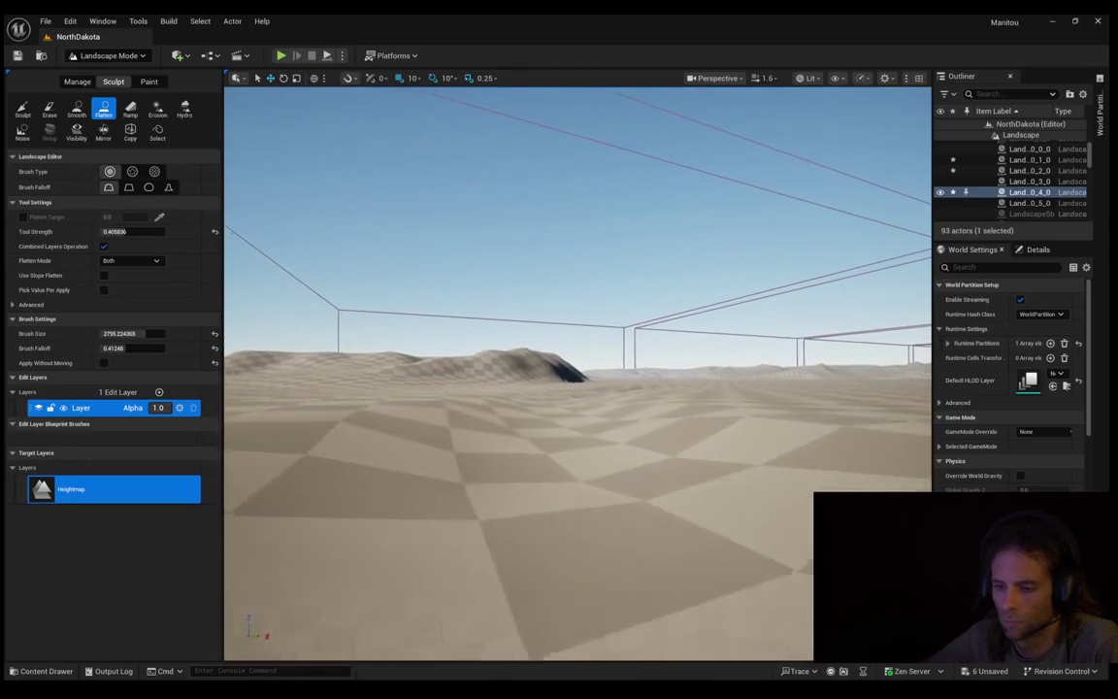
key("w")
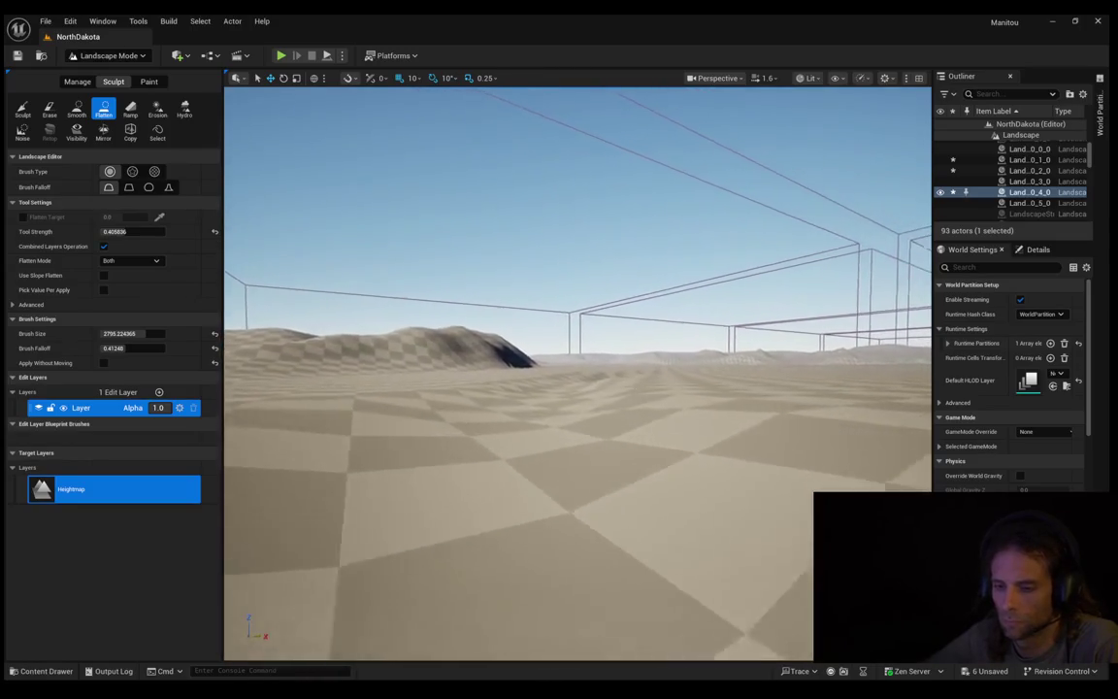
key("w")
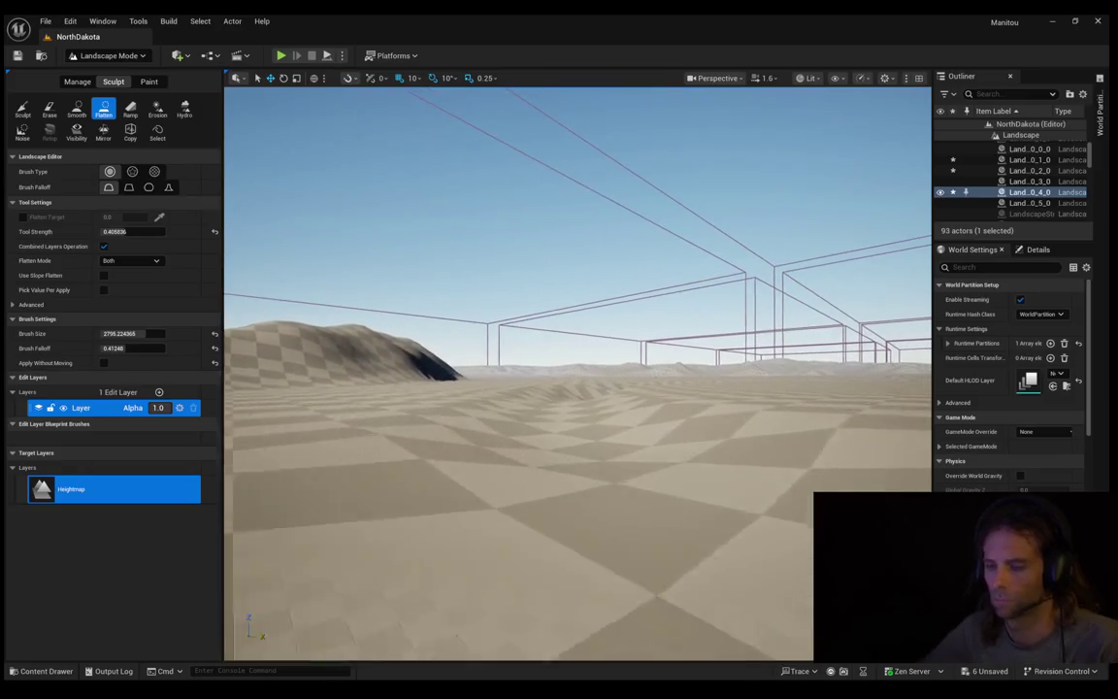
key("w")
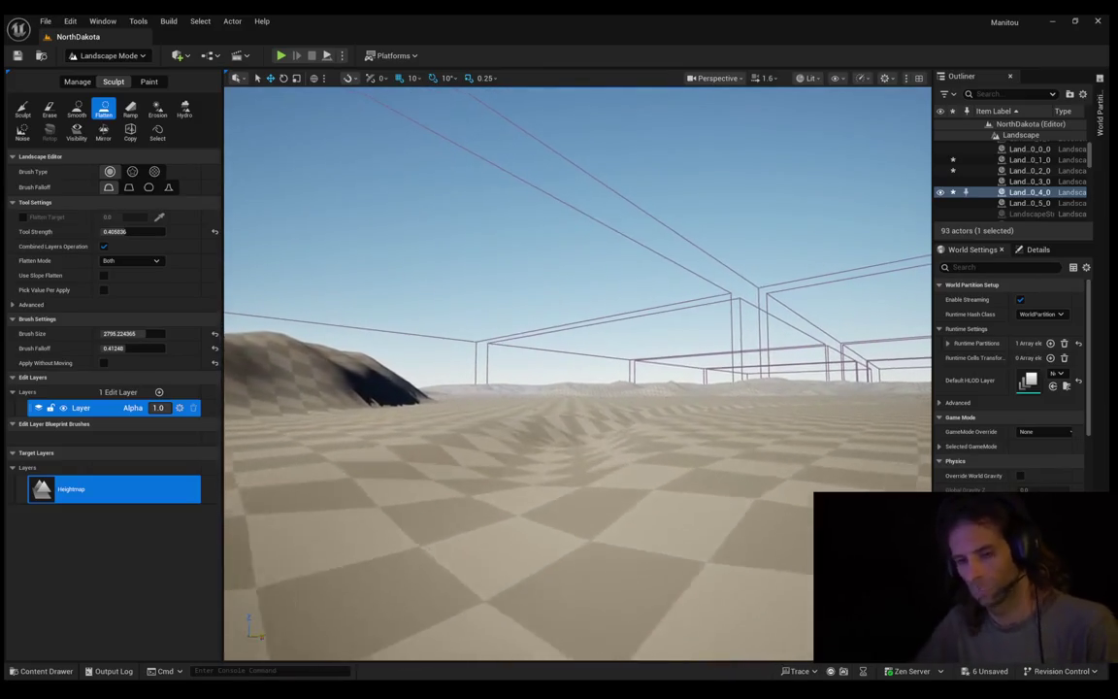
key("w")
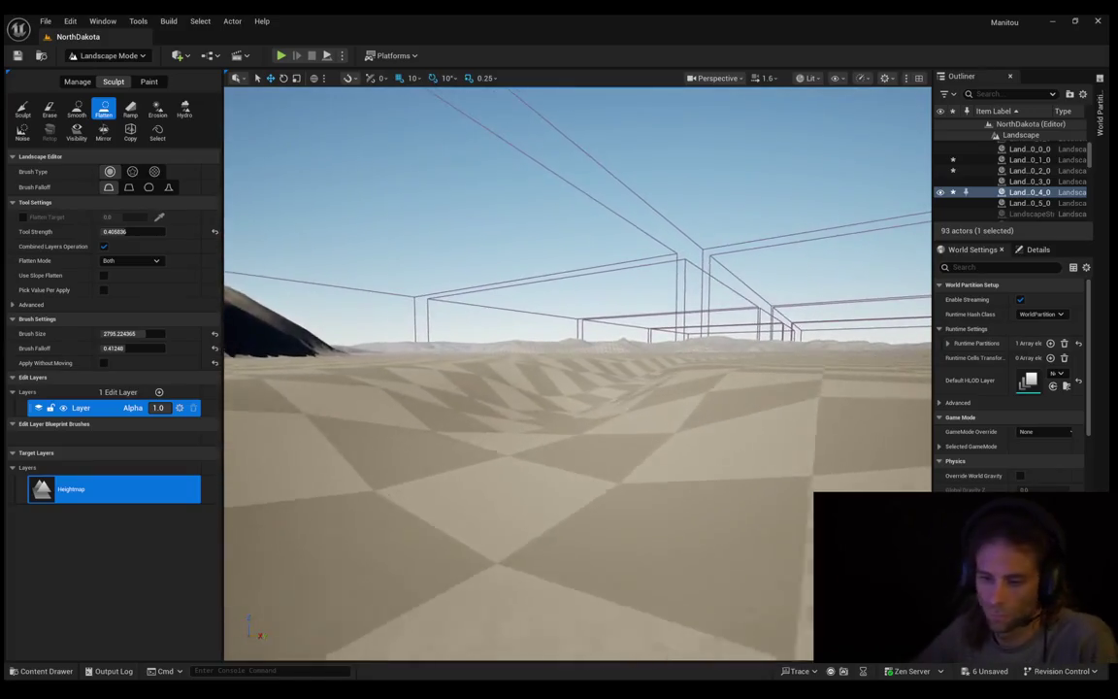
key("w")
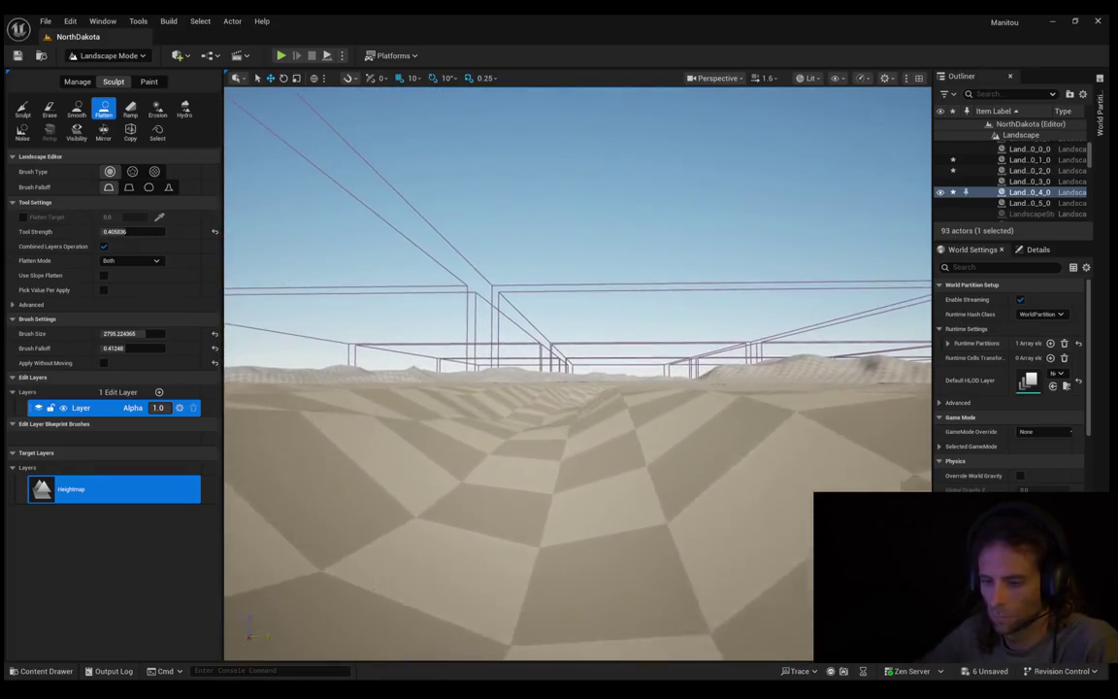
key("w")
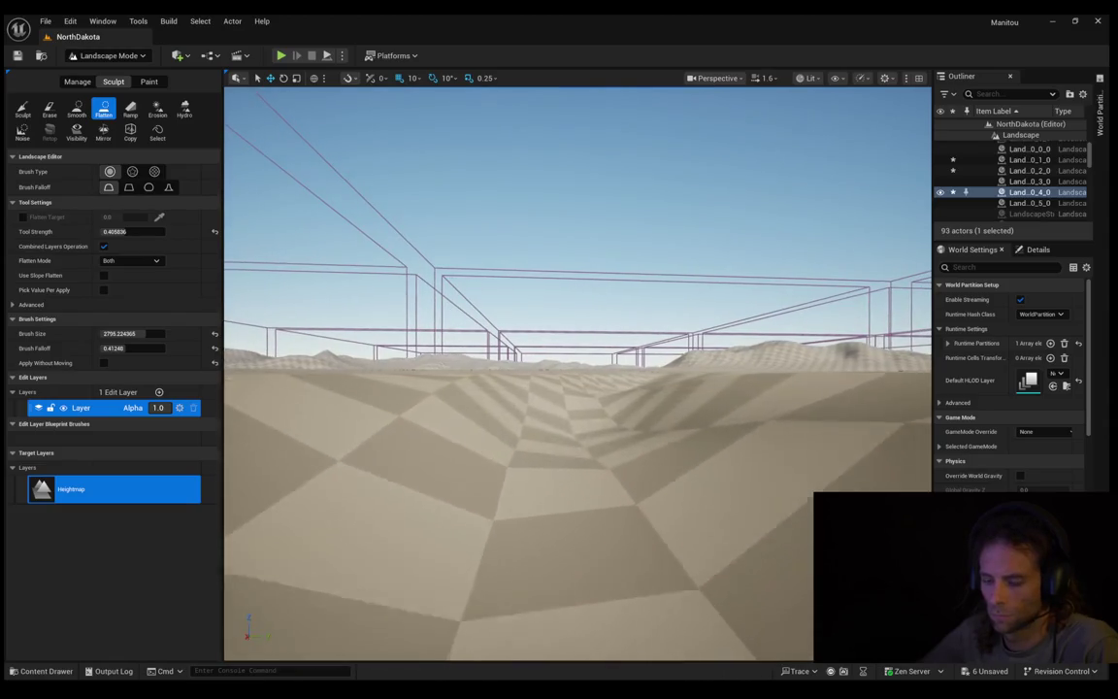
key("w")
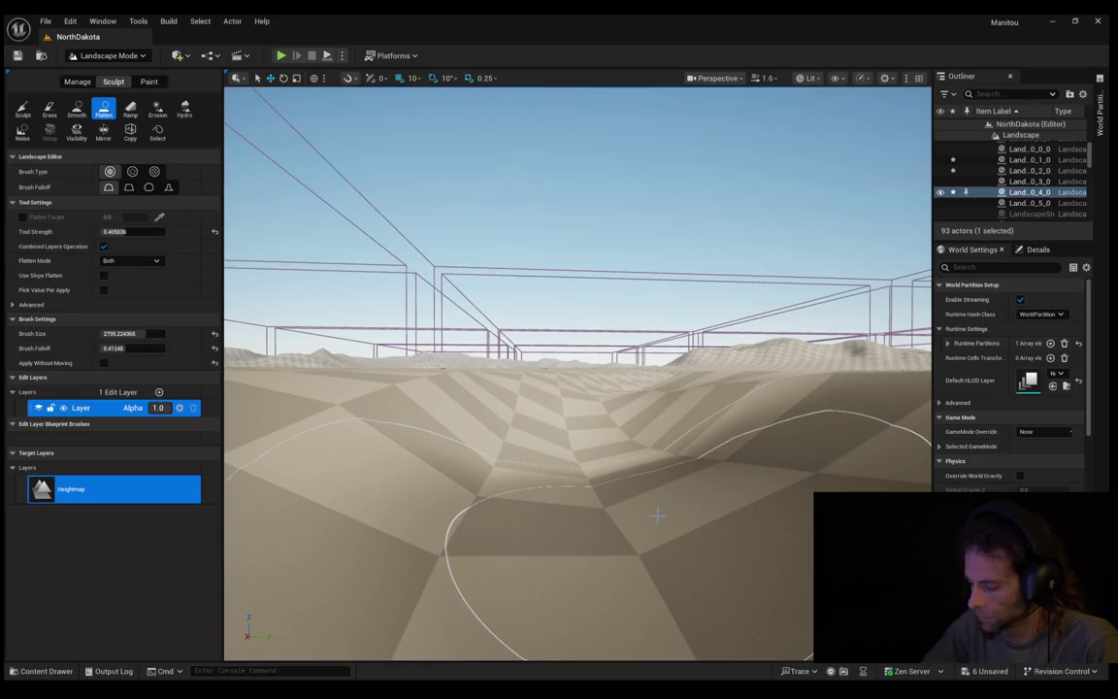
key("w")
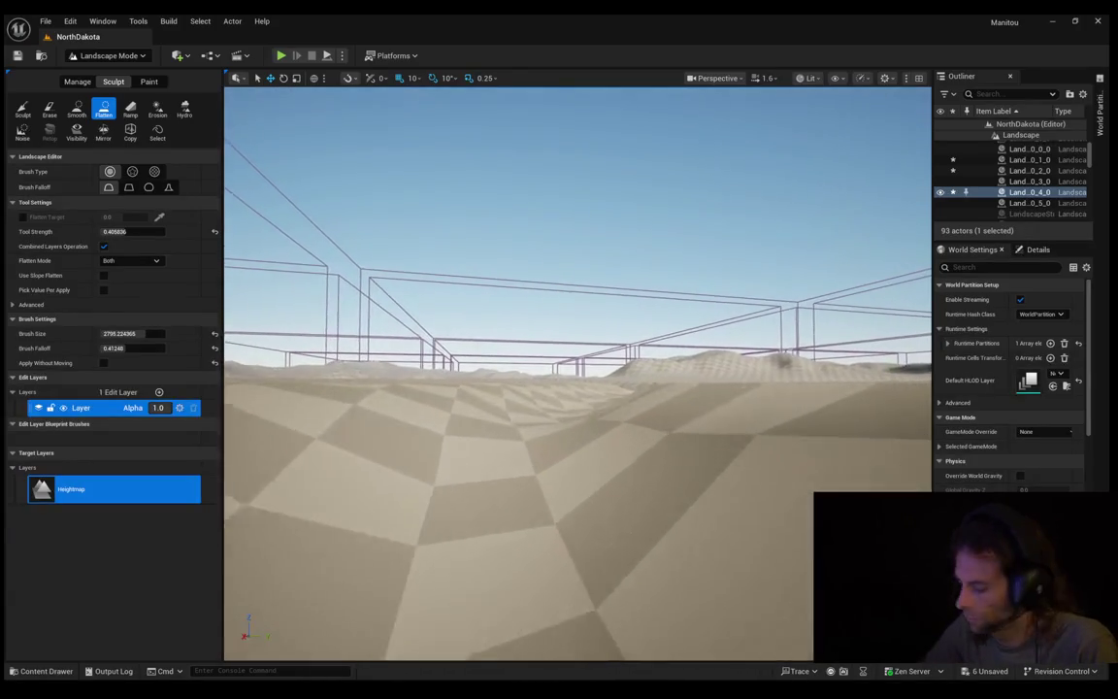
key("w")
key("w")
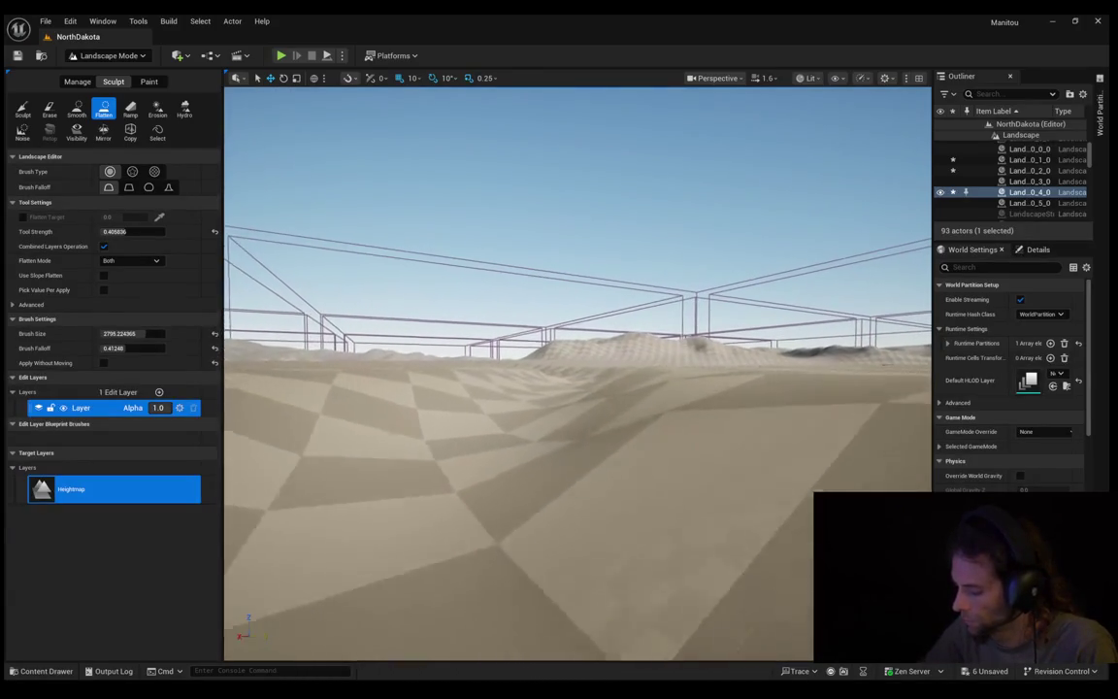
key("w")
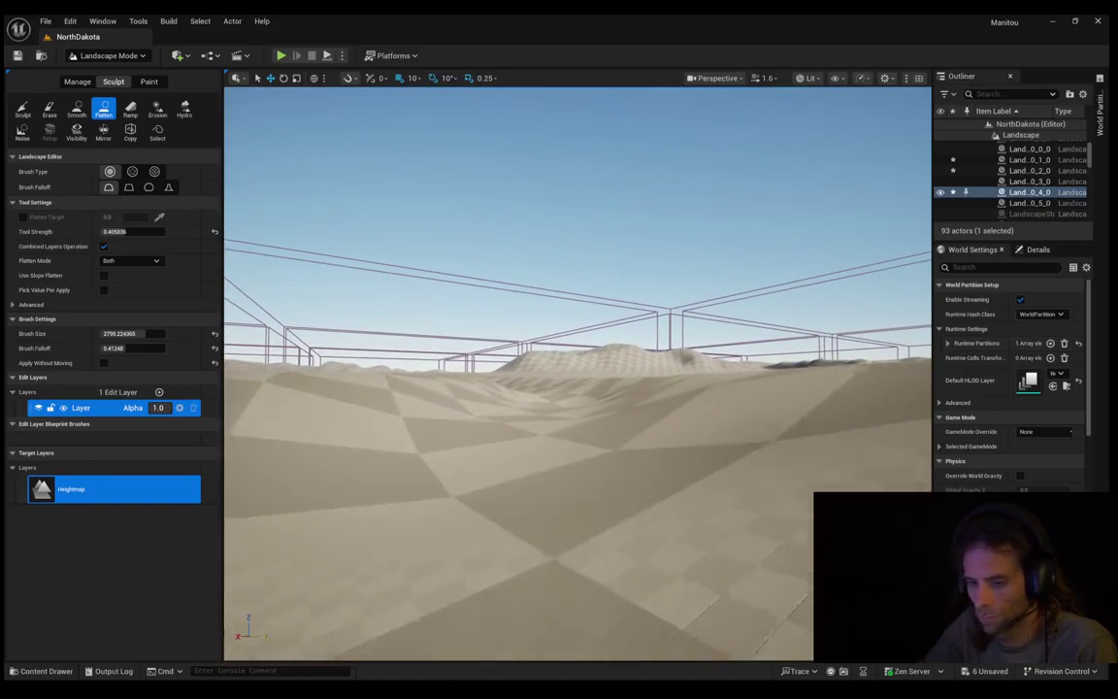
key("w")
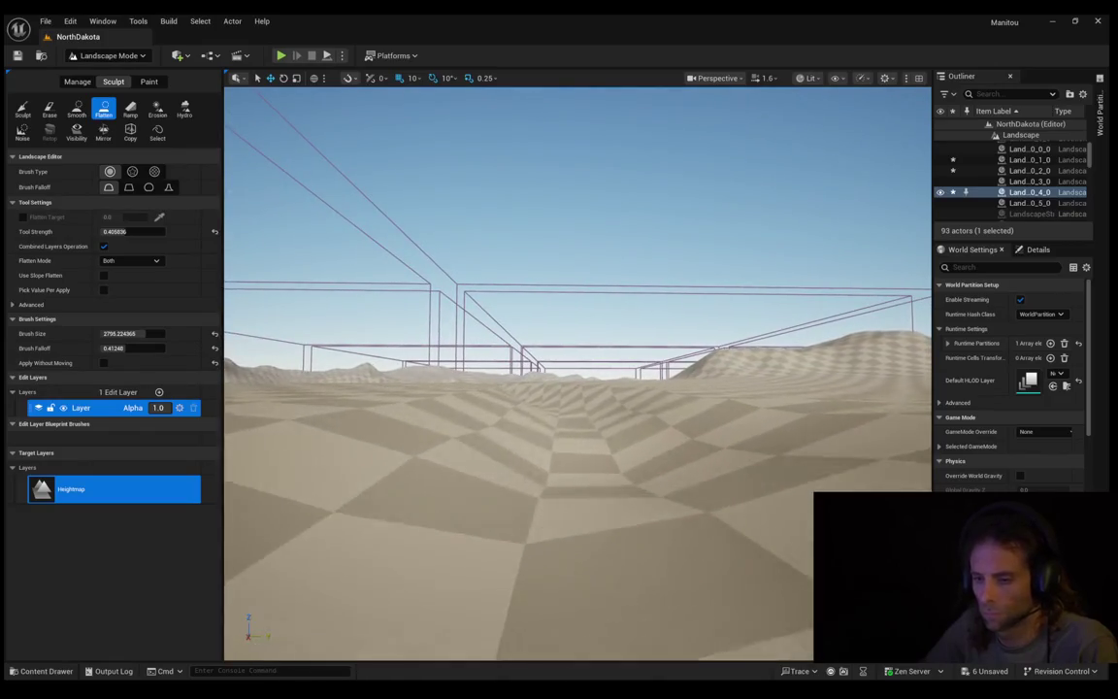
key("w")
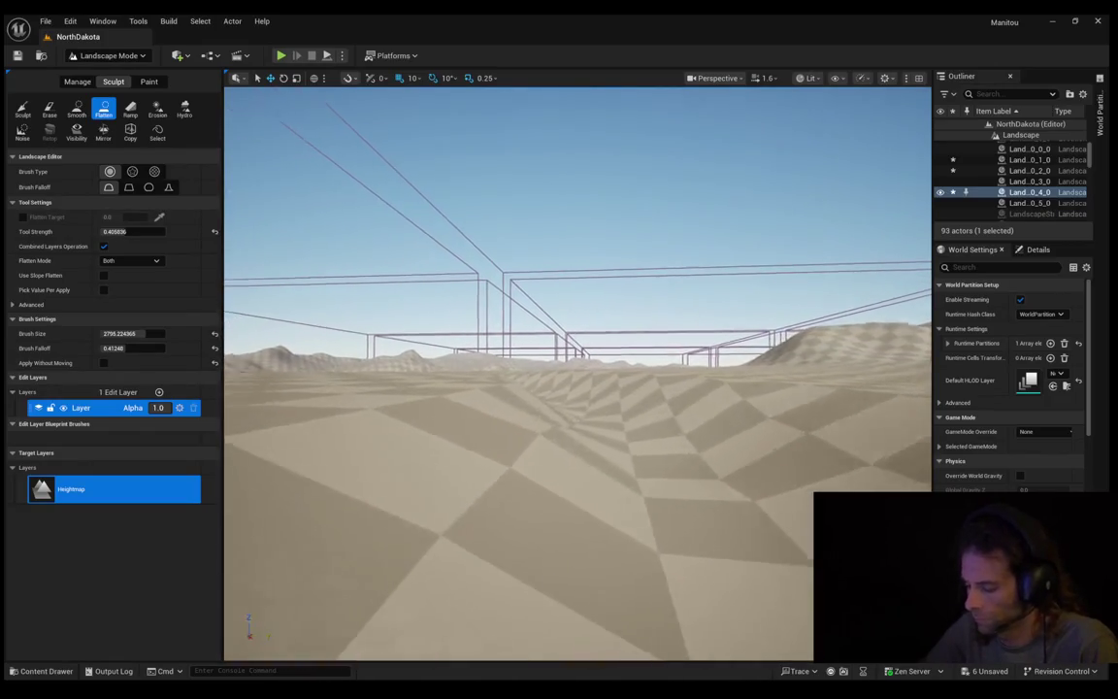
key("w")
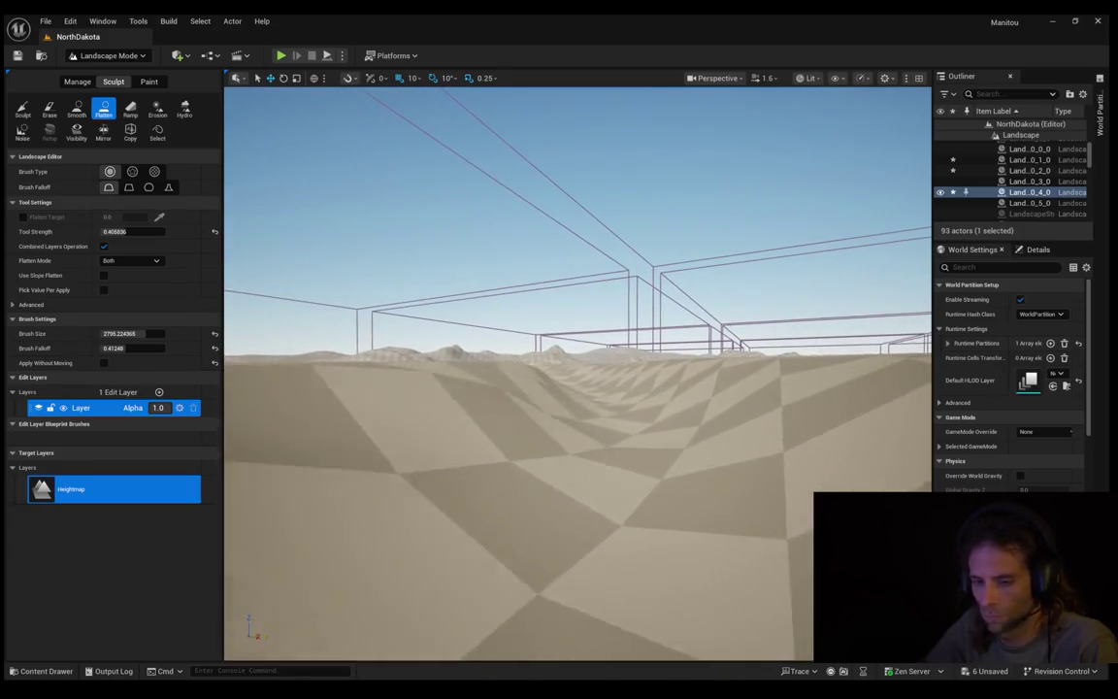
key("w")
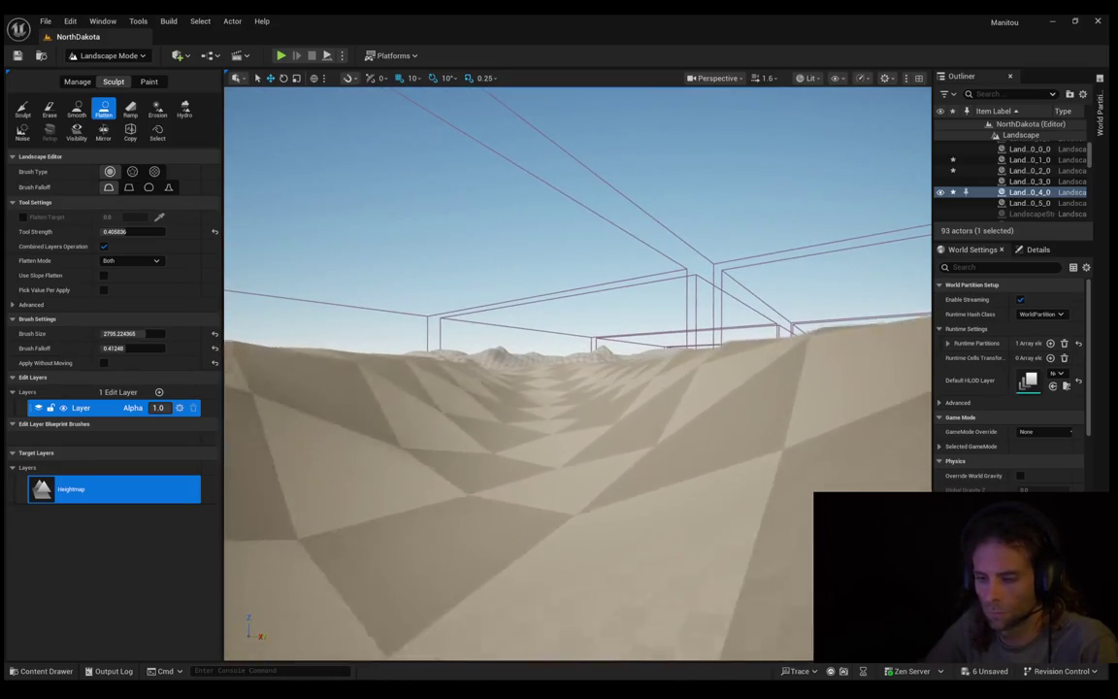
key("w")
key("w")
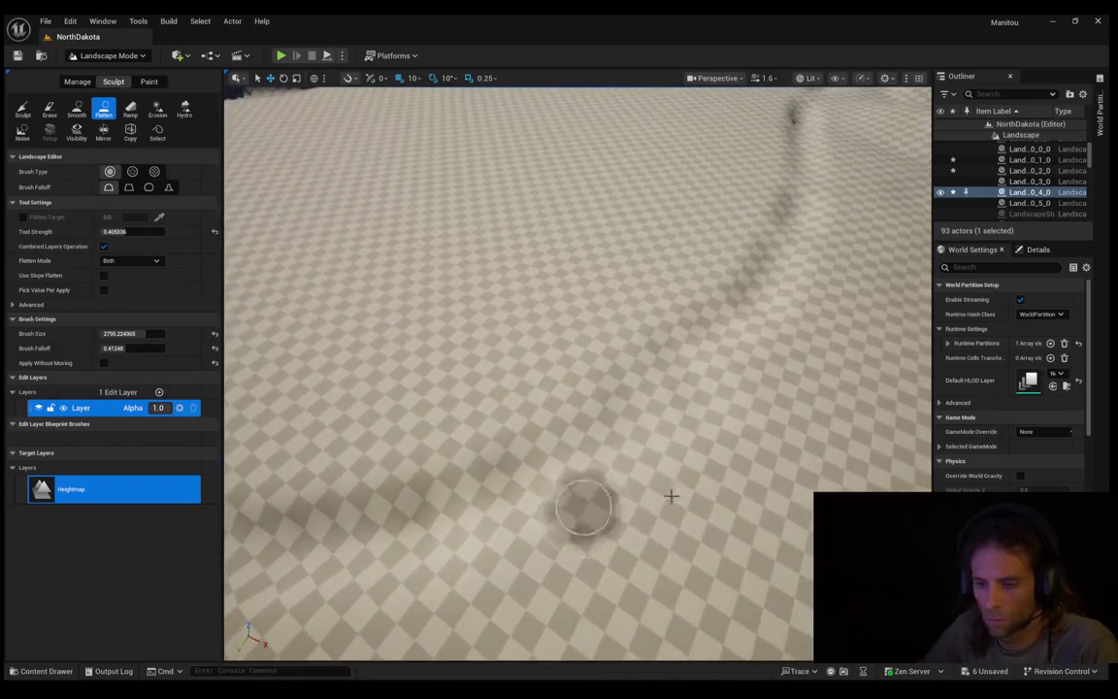
Step: Switch to the Sculpt tool and undo a test trench stroke along the diagonal channel
left_click(23, 109)
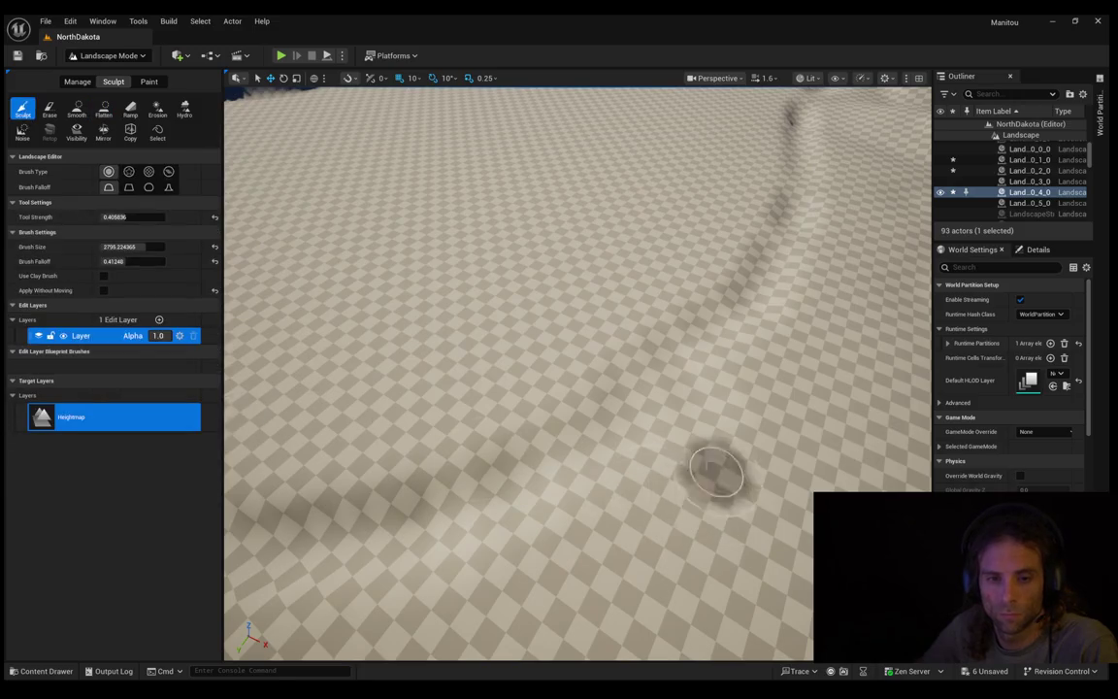
mouse_move(747, 301)
left_mouse_down()
mouse_move(625, 393)
mouse_move(416, 468)
left_mouse_up()
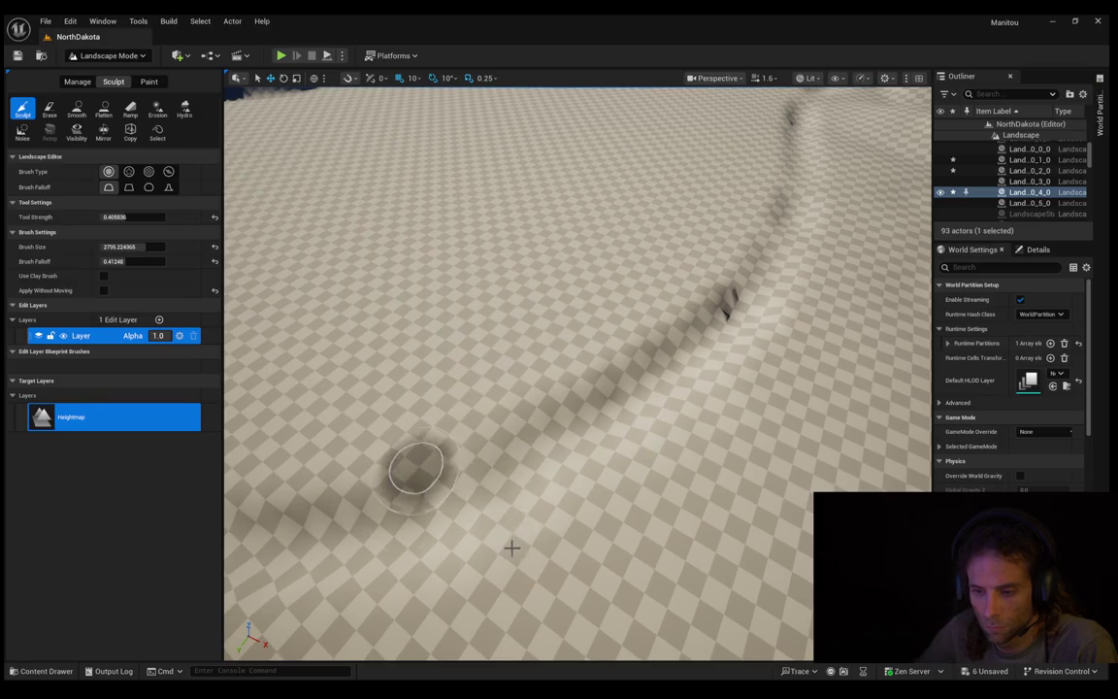
key("ctrl+z")
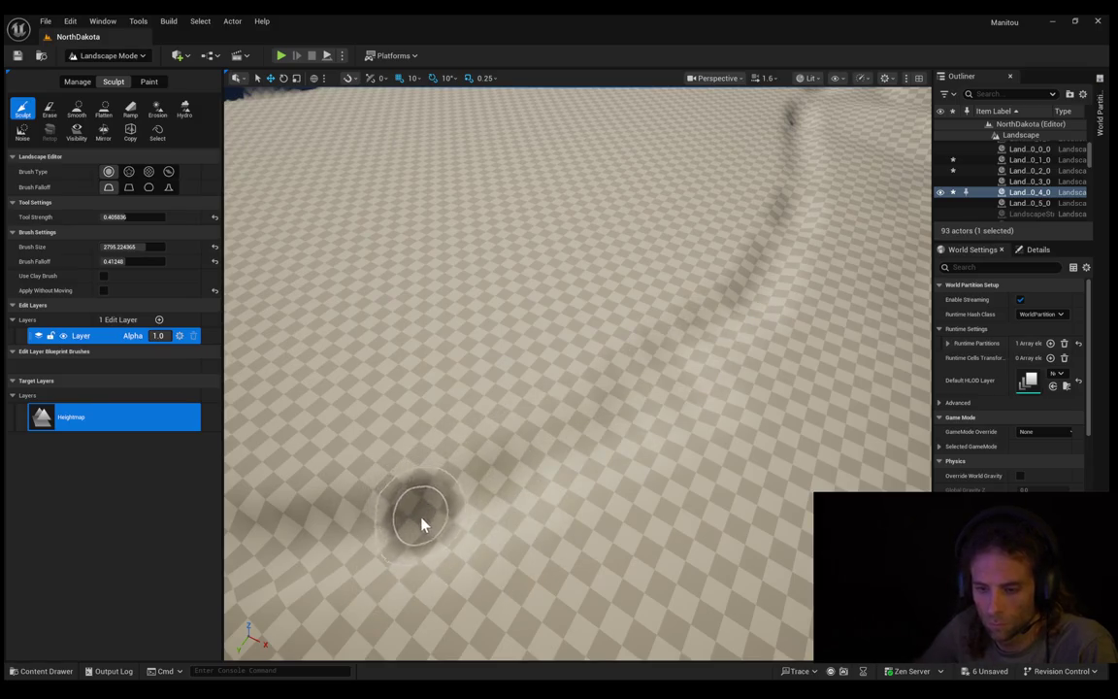
Step: Retry the channel strokes at Tool Strength 0.369996, undo them, and tilt the view down
mouse_move(424, 520)
left_mouse_down()
mouse_move(584, 457)
mouse_move(685, 351)
left_mouse_up()
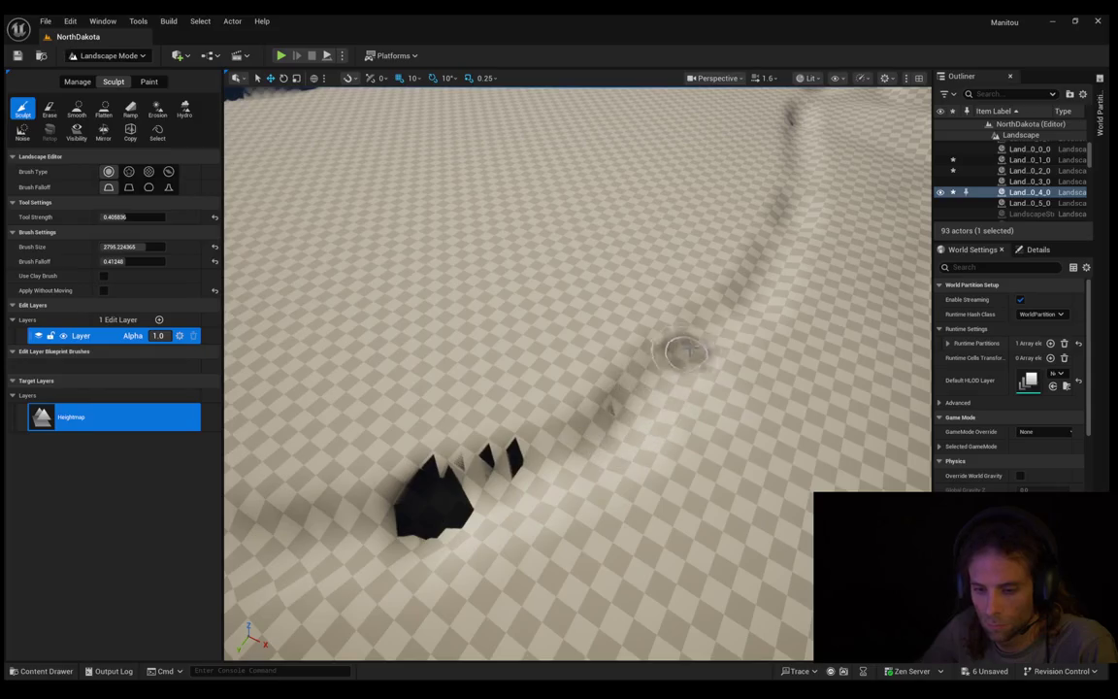
key("ctrl+z")
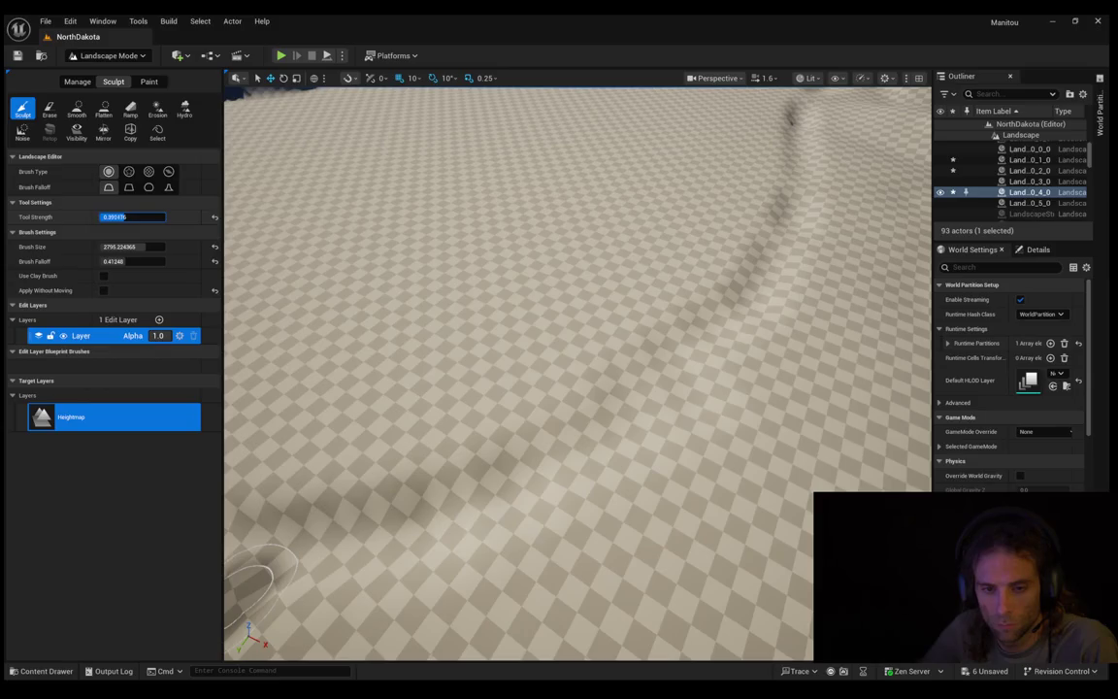
mouse_move(357, 529)
left_mouse_down()
mouse_move(532, 479)
mouse_move(660, 403)
mouse_move(706, 403)
mouse_move(741, 344)
left_mouse_up()
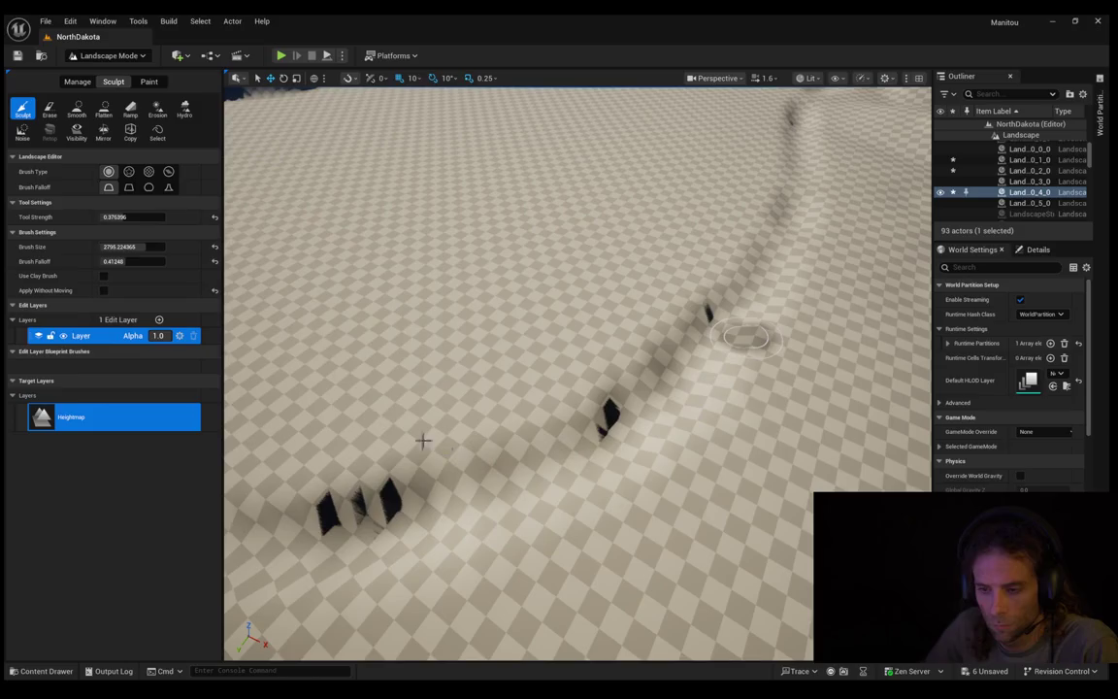
key("ctrl+z")
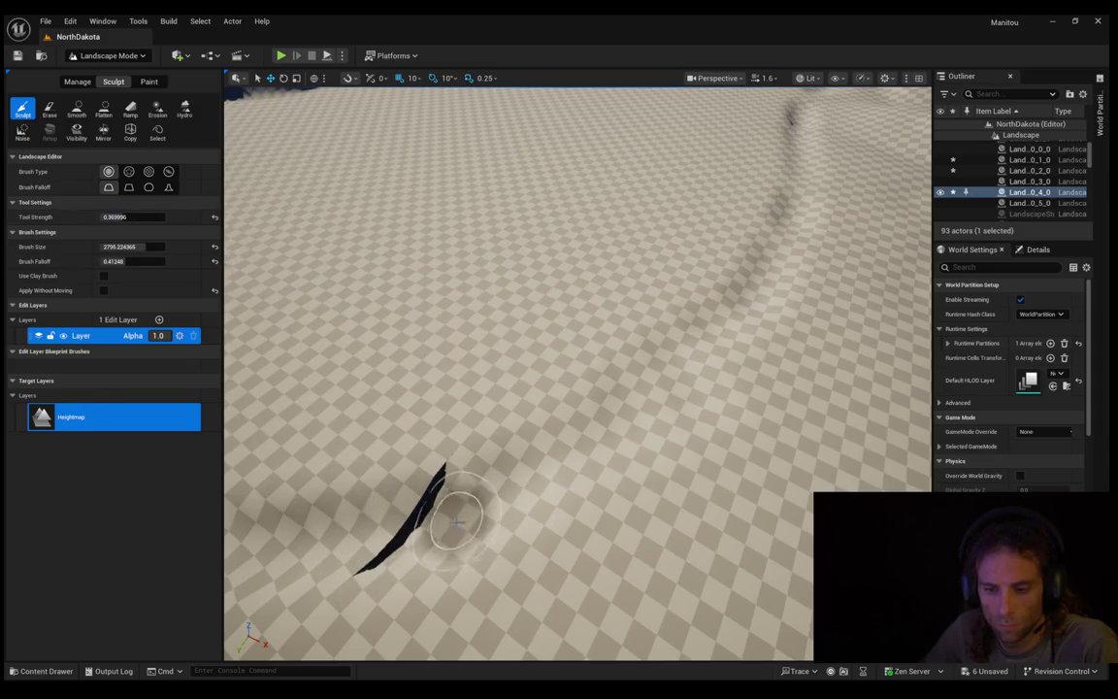
mouse_move(444, 319)
left_mouse_down()
mouse_move(406, 388)
mouse_move(417, 369)
mouse_move(427, 408)
left_mouse_up()
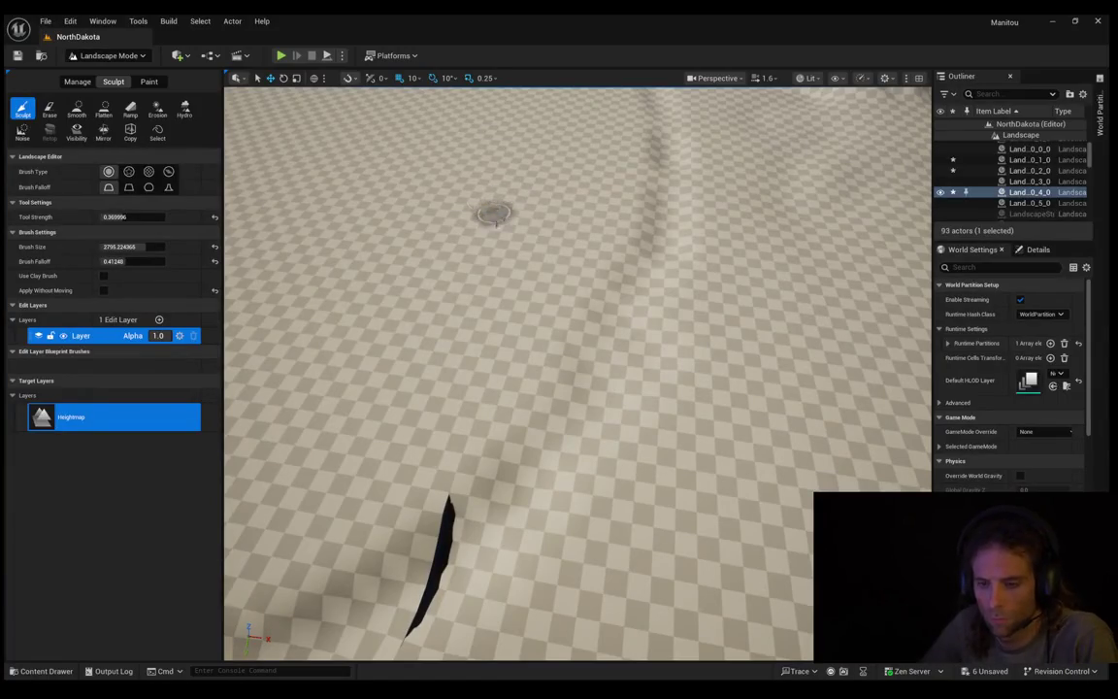
Step: Raise camera speed to 2 and sculpt a ridge along the channel from right toward the centre
left_click_drag(549, 282, 638, 394)
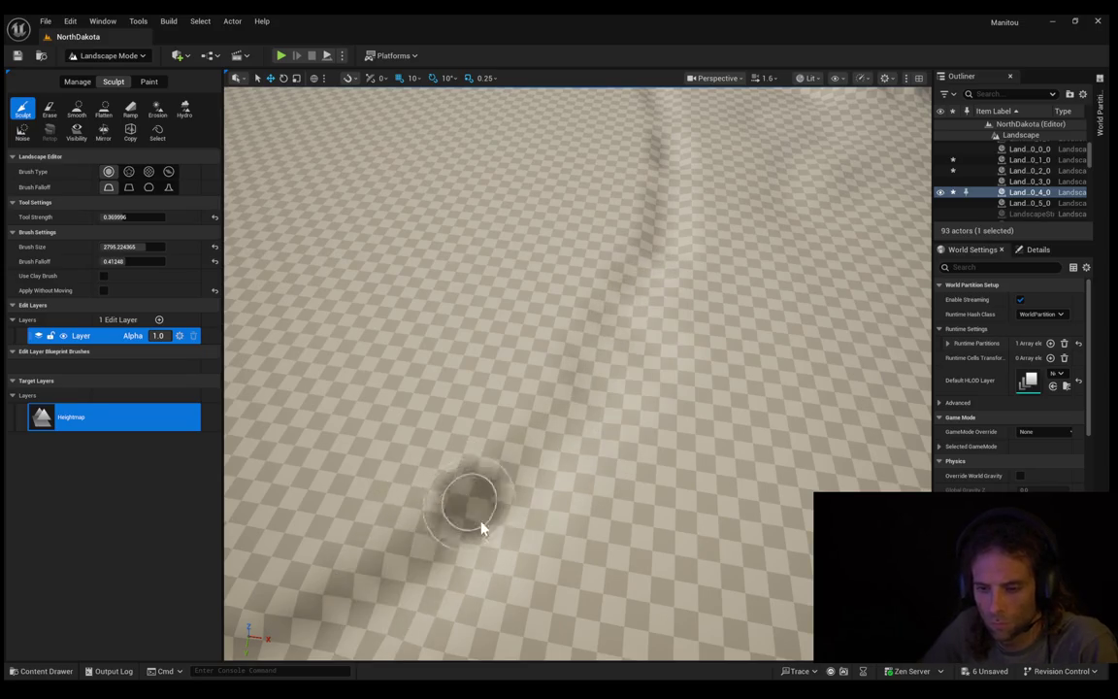
left_click_drag(315, 621, 325, 544)
scroll(577, 369, "up", 1)
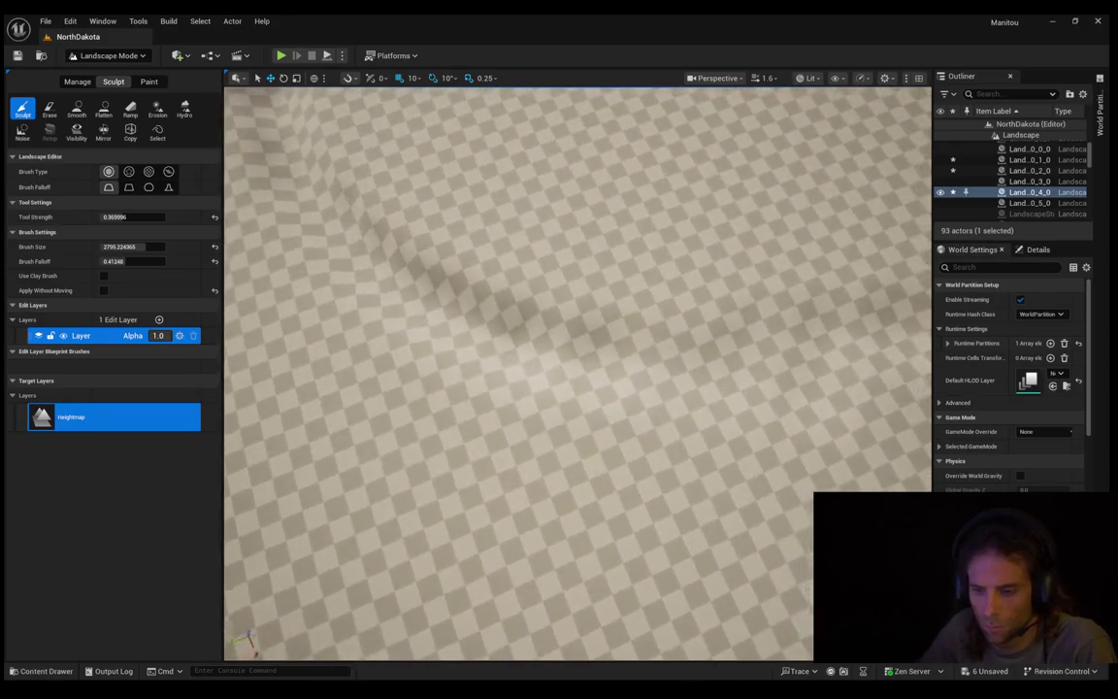
mouse_move(864, 437)
left_mouse_down()
mouse_move(854, 447)
mouse_move(874, 457)
left_mouse_up()
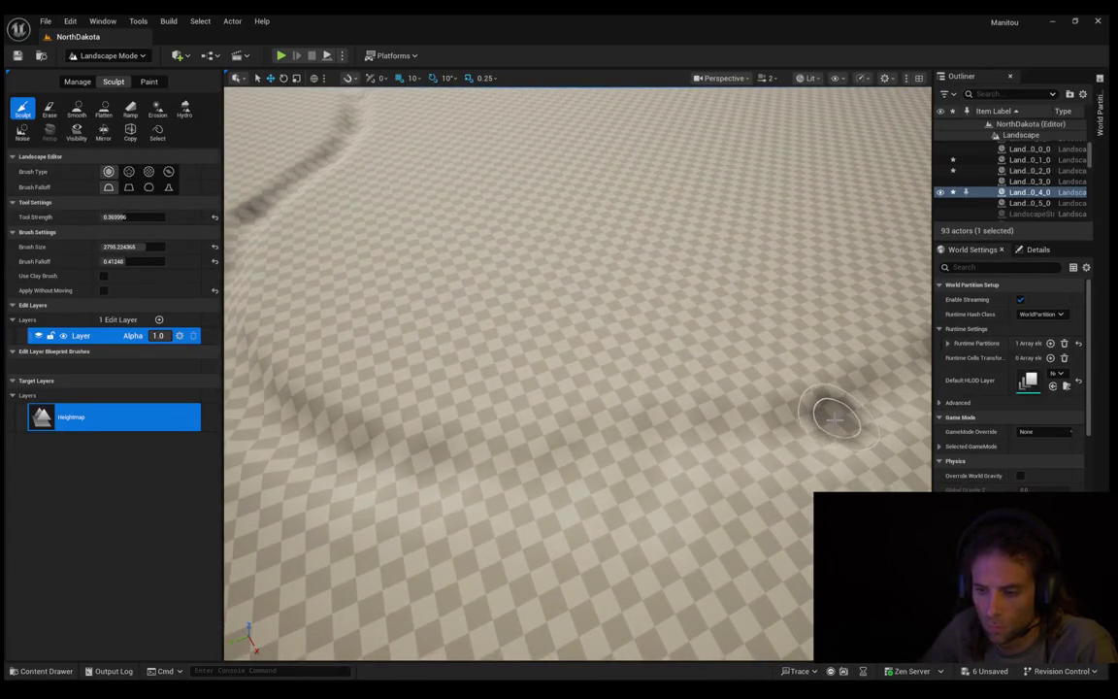
mouse_move(890, 398)
left_mouse_down()
mouse_move(842, 404)
mouse_move(741, 445)
mouse_move(535, 476)
mouse_move(350, 450)
left_mouse_up()
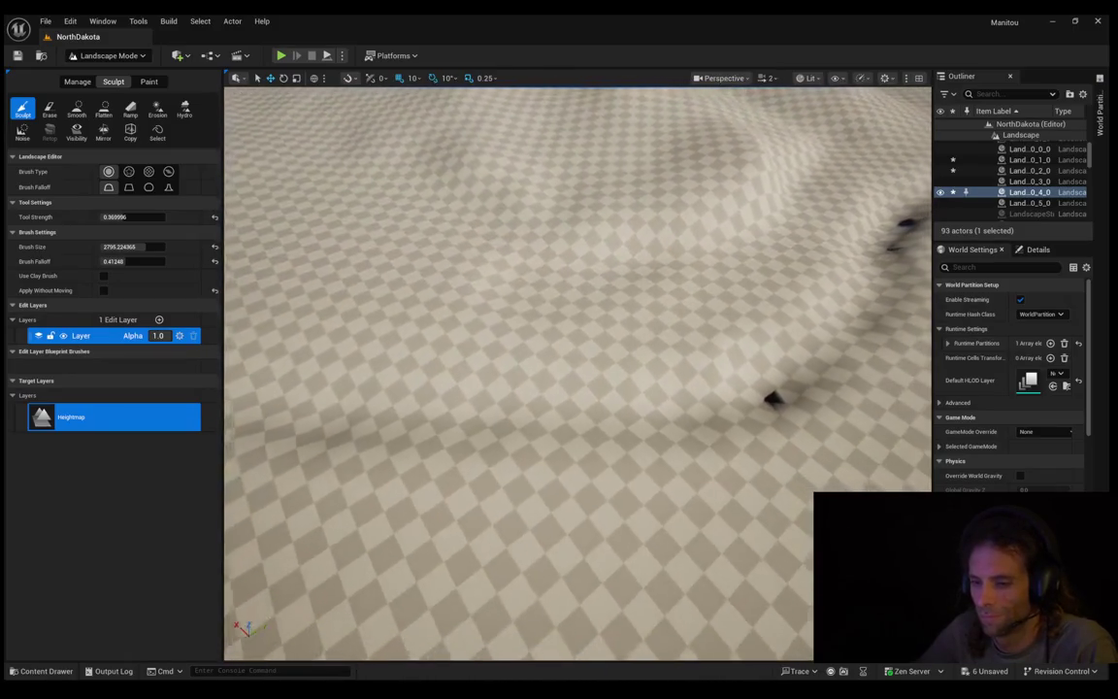
scroll(1010, 389, "down", 1)
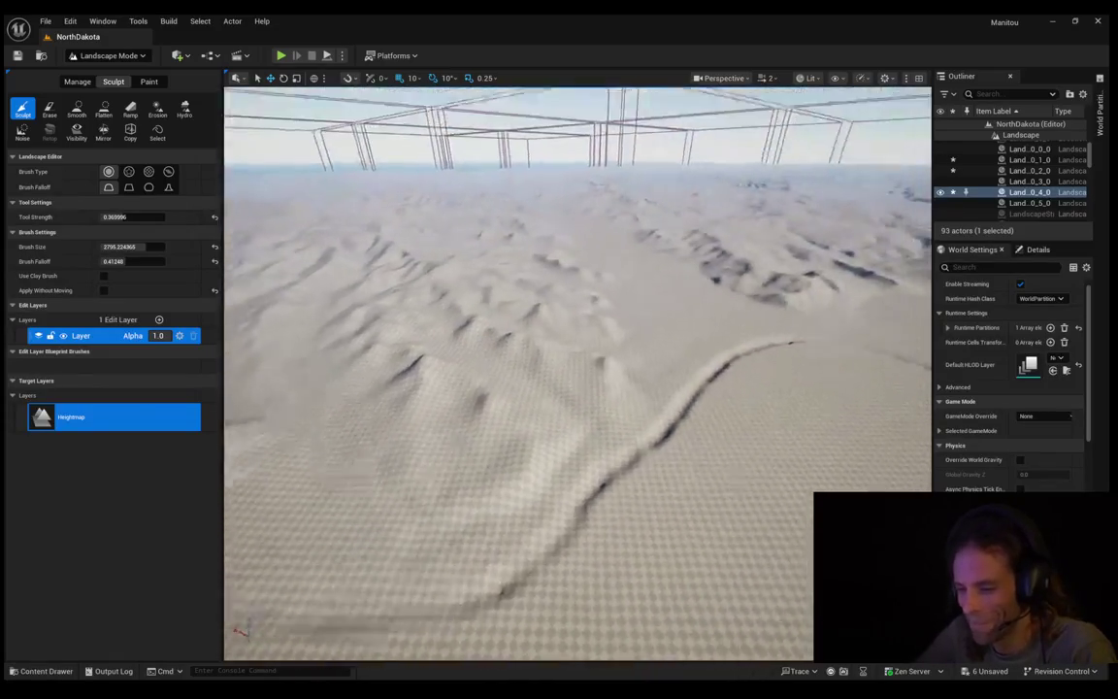
Step: Tilt the camera up to overview the winding groove across the flat ground, then undo once
left_click_drag(577, 369, 578, 330)
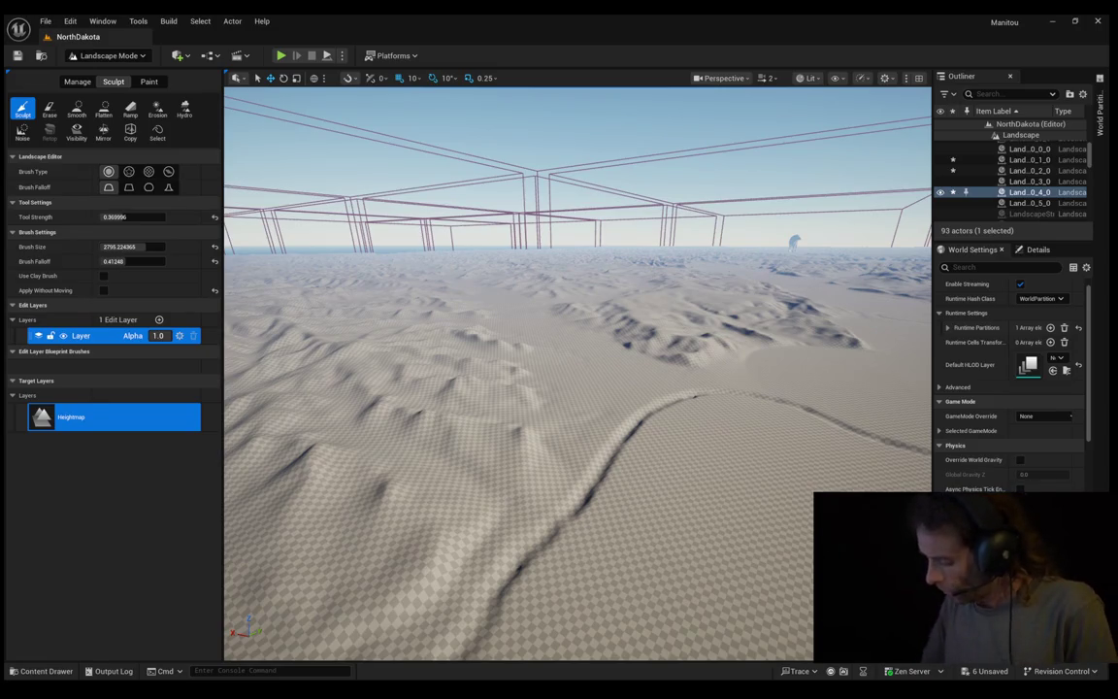
key("ctrl+z")
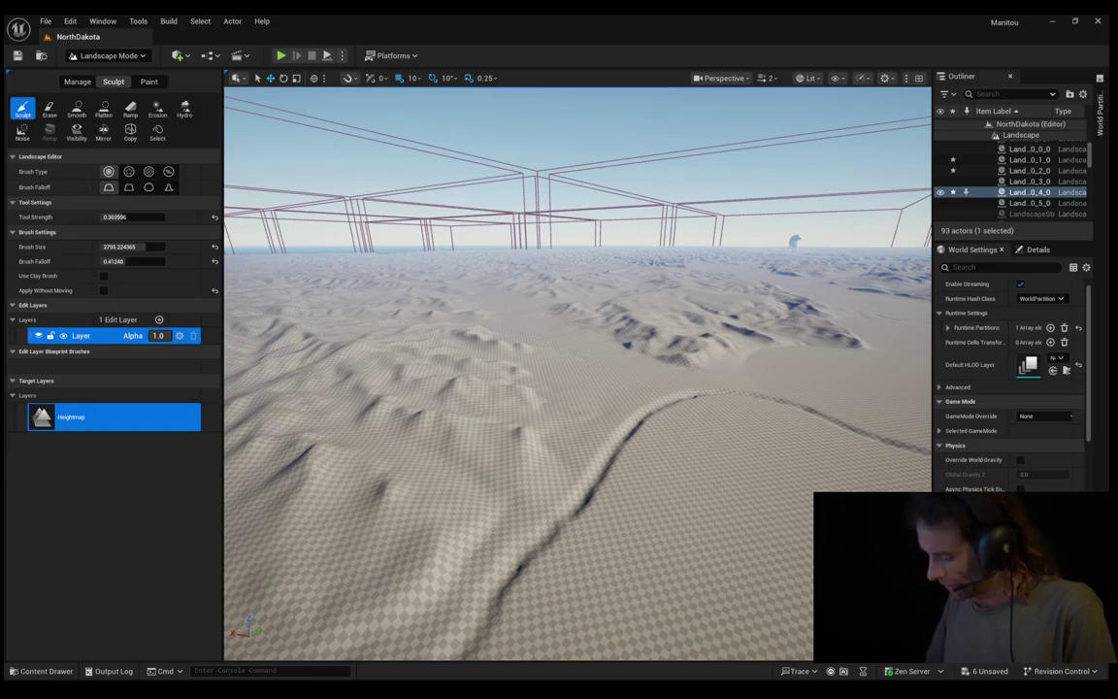